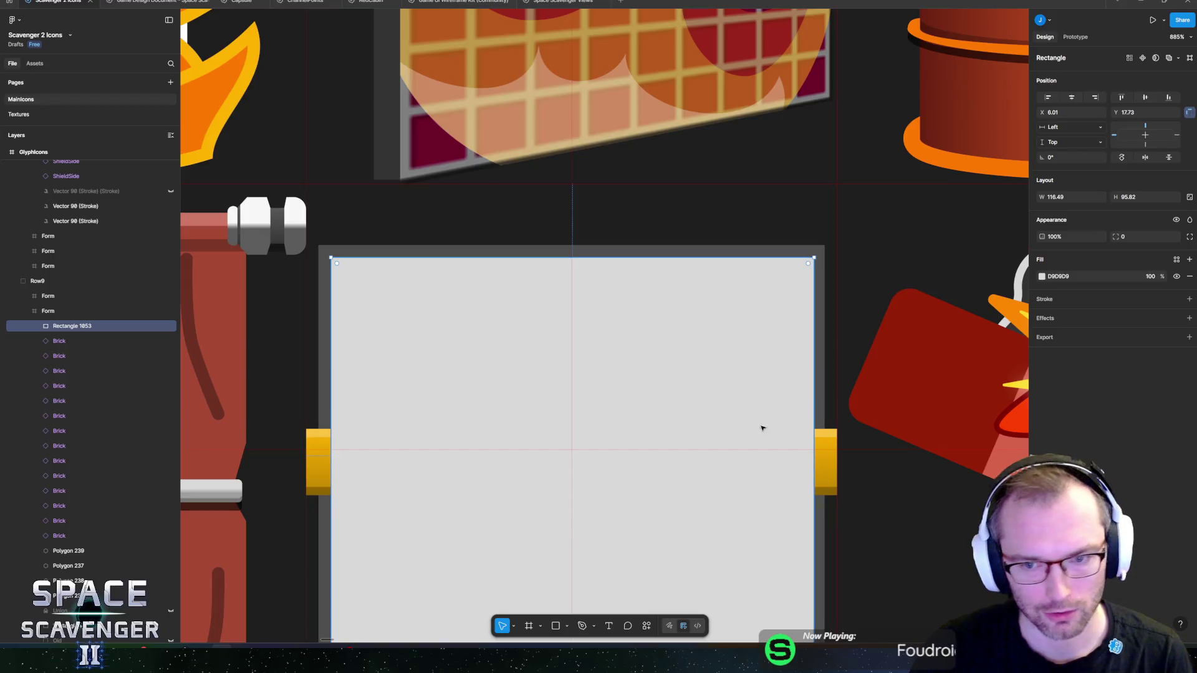
- Narrow the grey background rectangle to 116.01 wide and move it beneath the bricks
drag(815, 405, 812, 405)
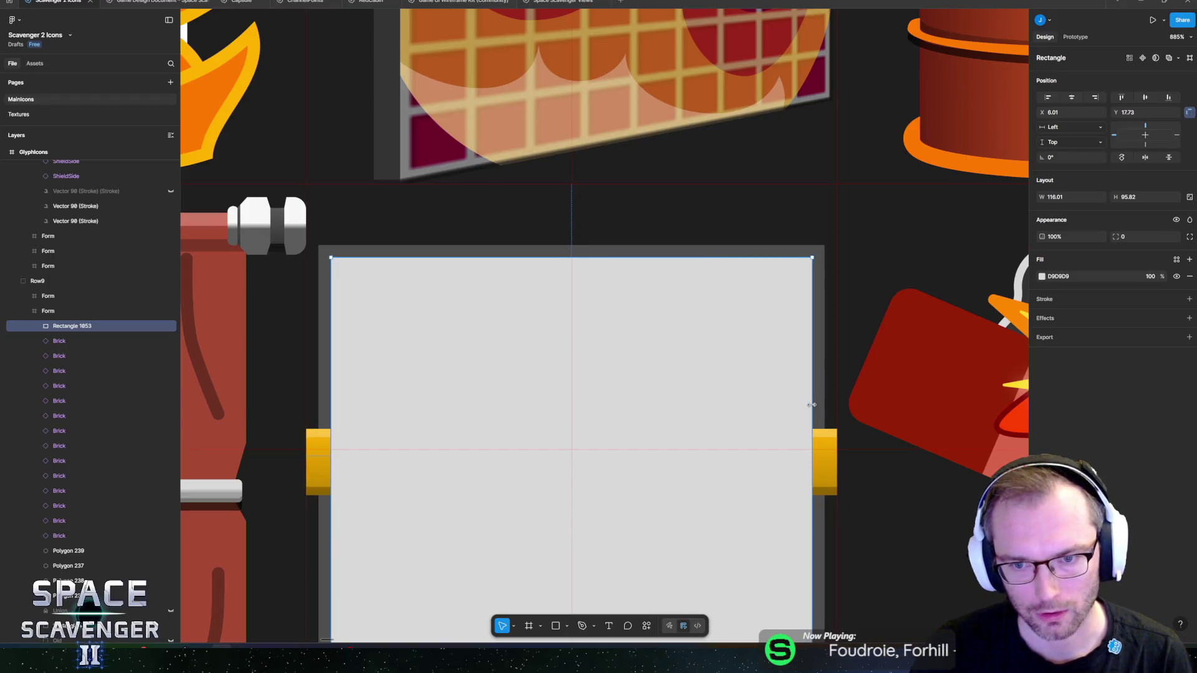
scroll(686, 382, down, 5)
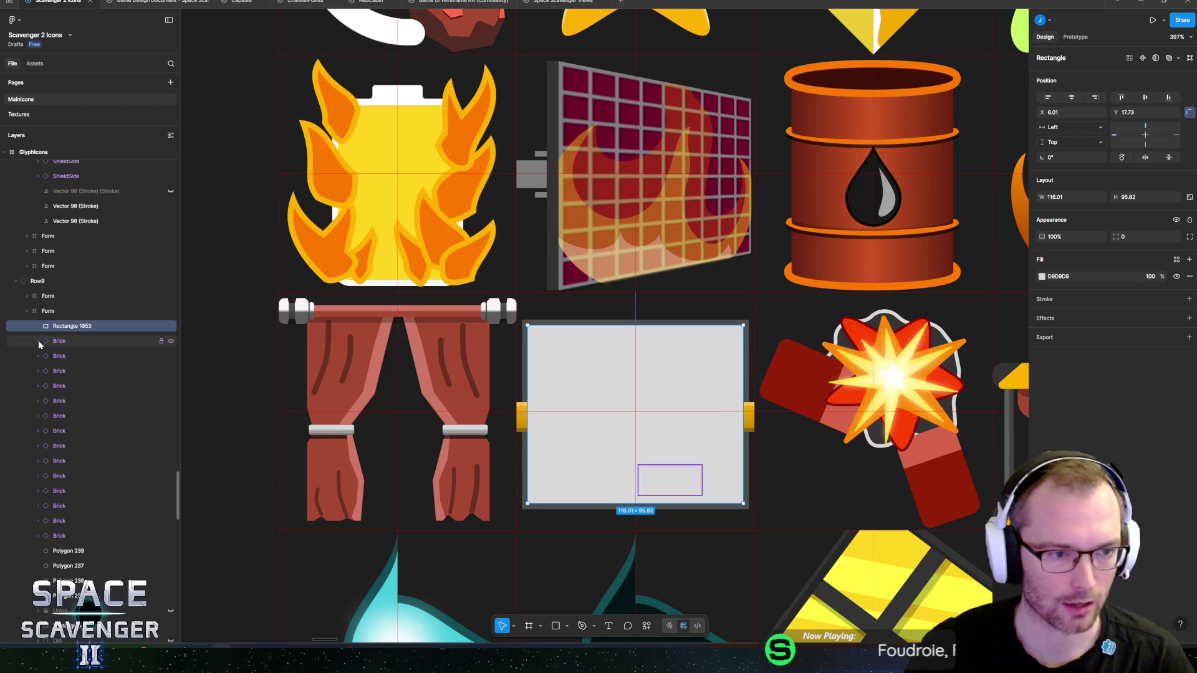
mouse_move(71, 326)
mouse_down()
mouse_move(90, 469)
mouse_move(77, 536)
mouse_up()
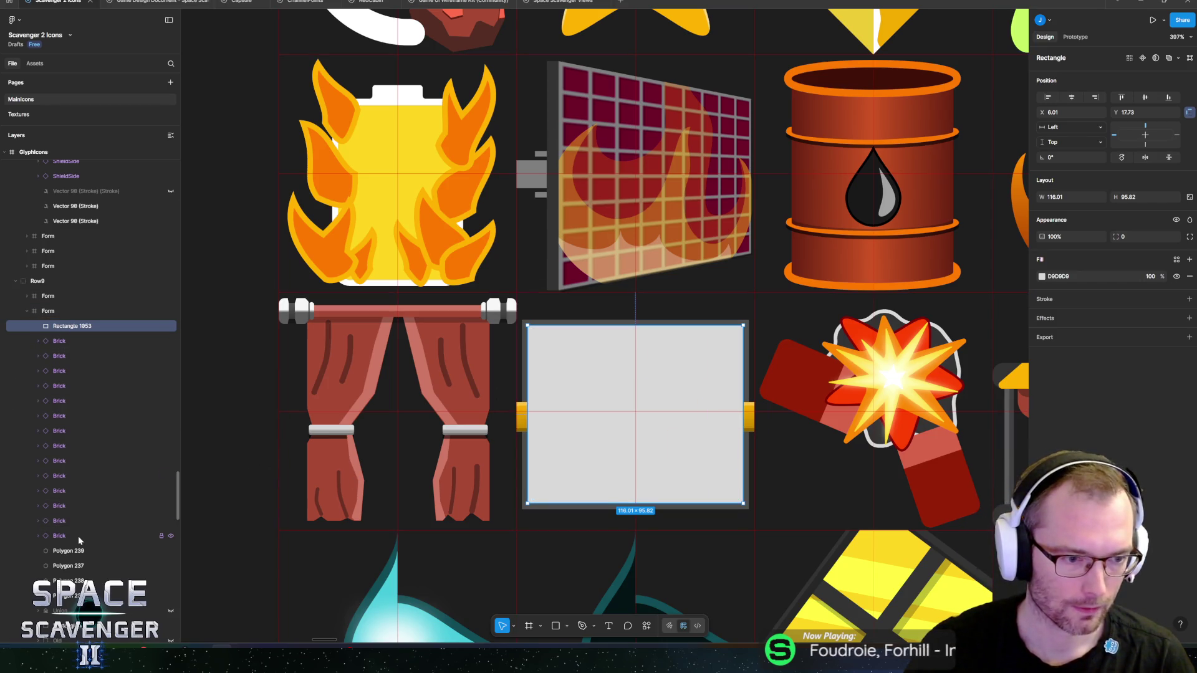
- Mask the bricks with the grey background rectangle using Use as mask, discarding a trial Union
shift+click(61, 328)
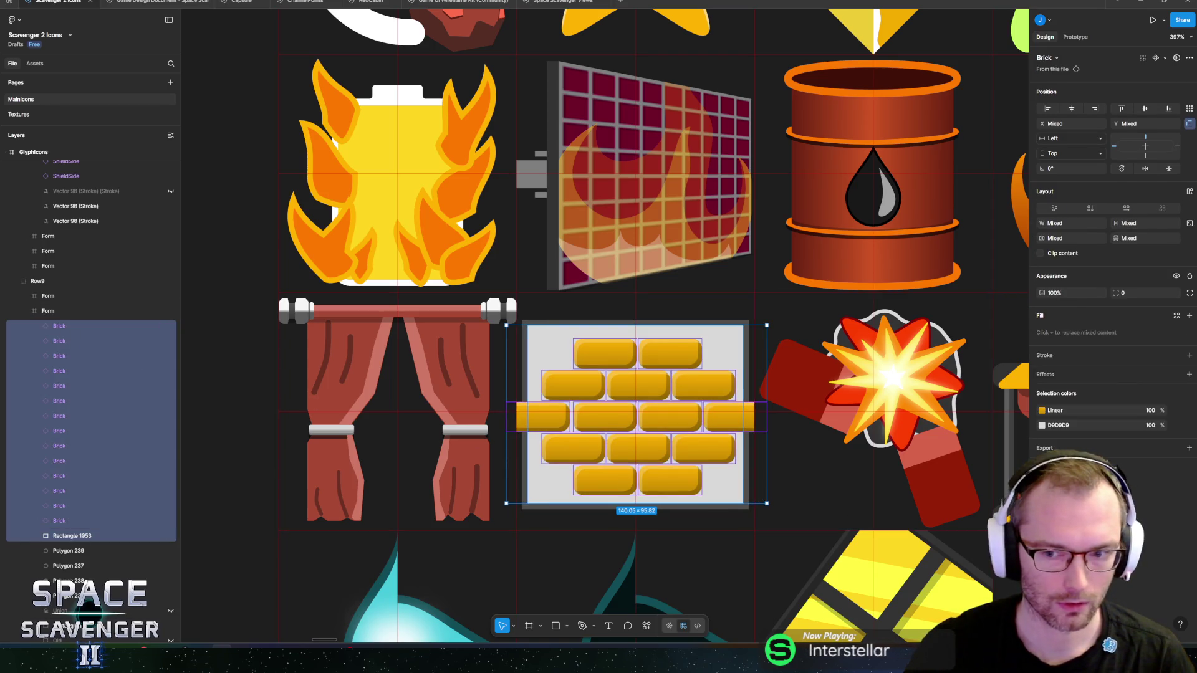
click(646, 626)
text(union)
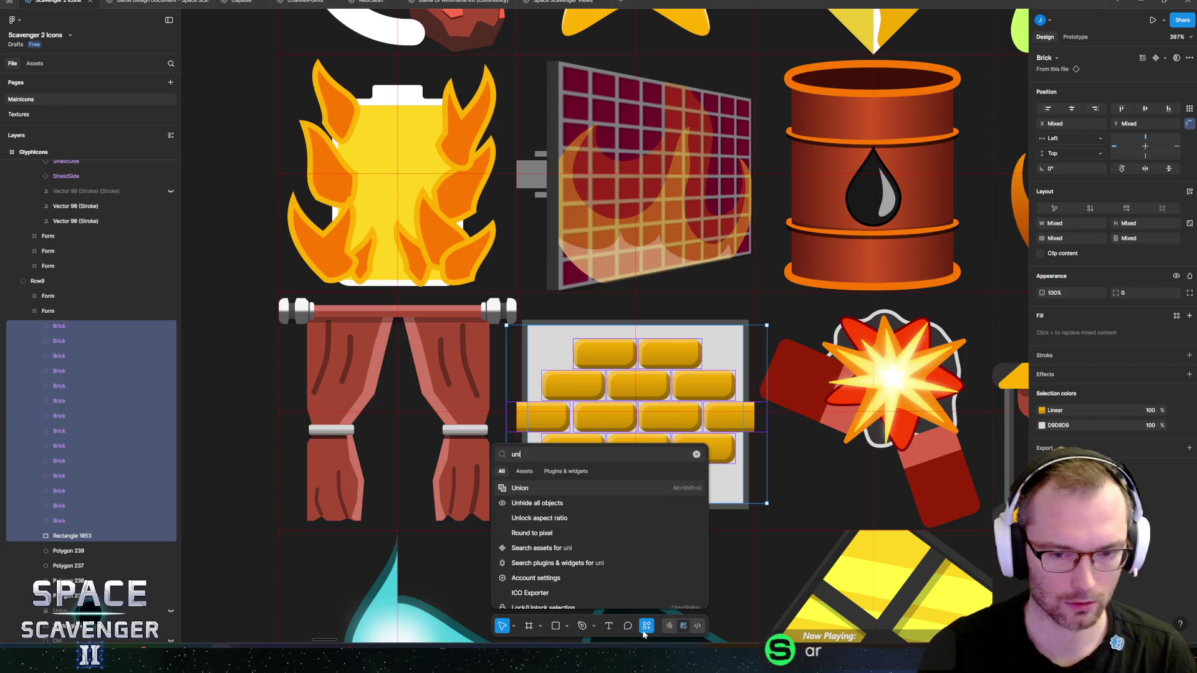
key(Return)
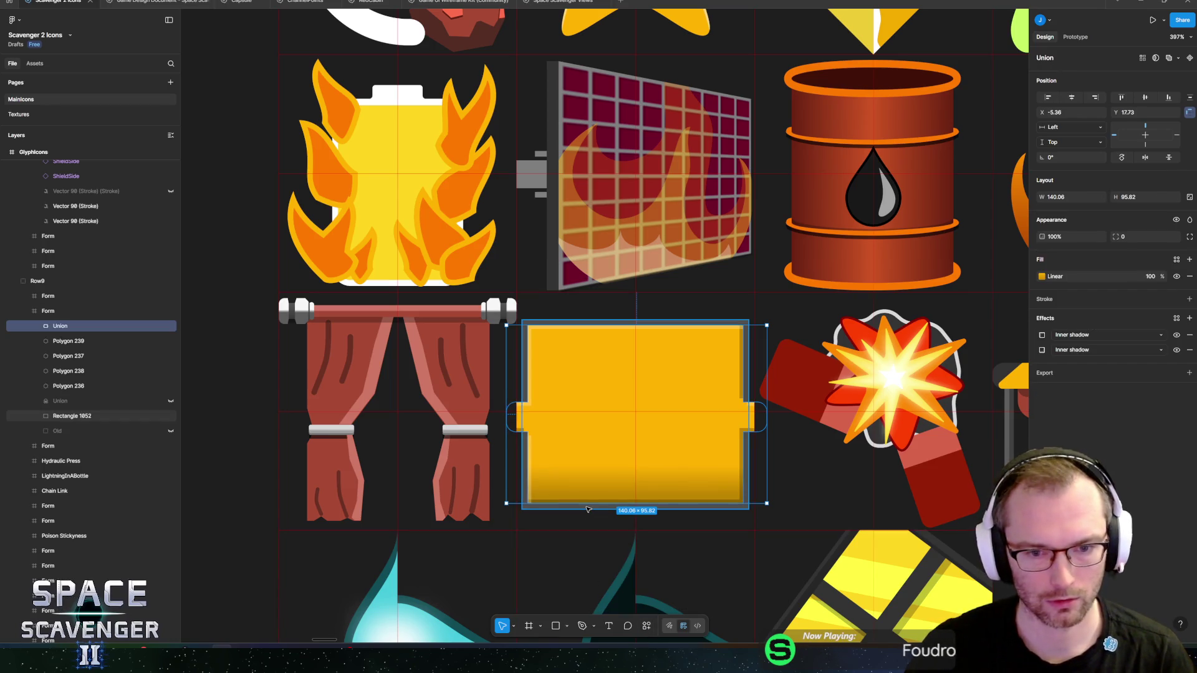
key(ctrl+z)
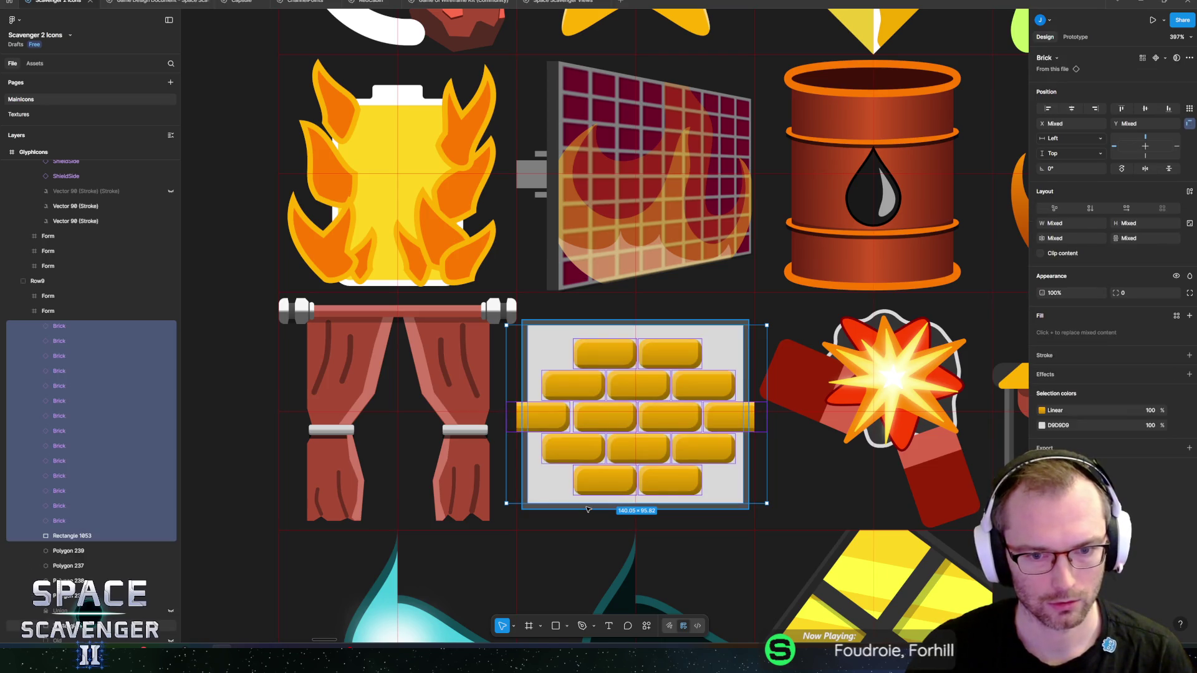
click(647, 626)
text(mask)
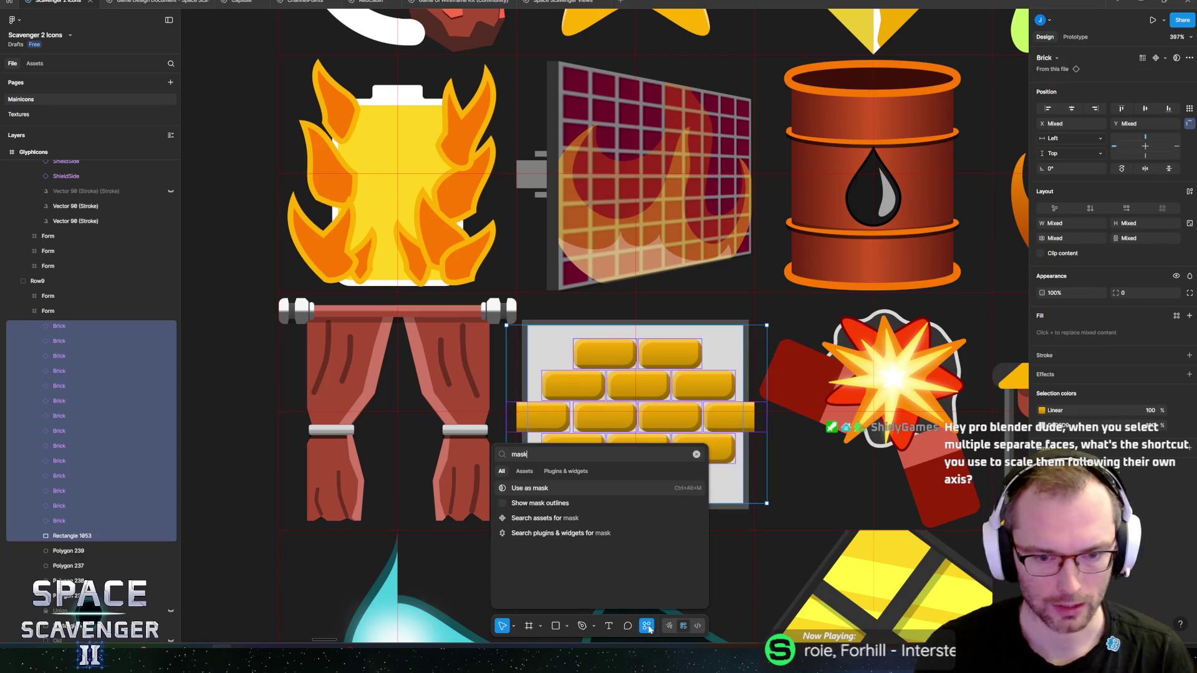
key(Return)
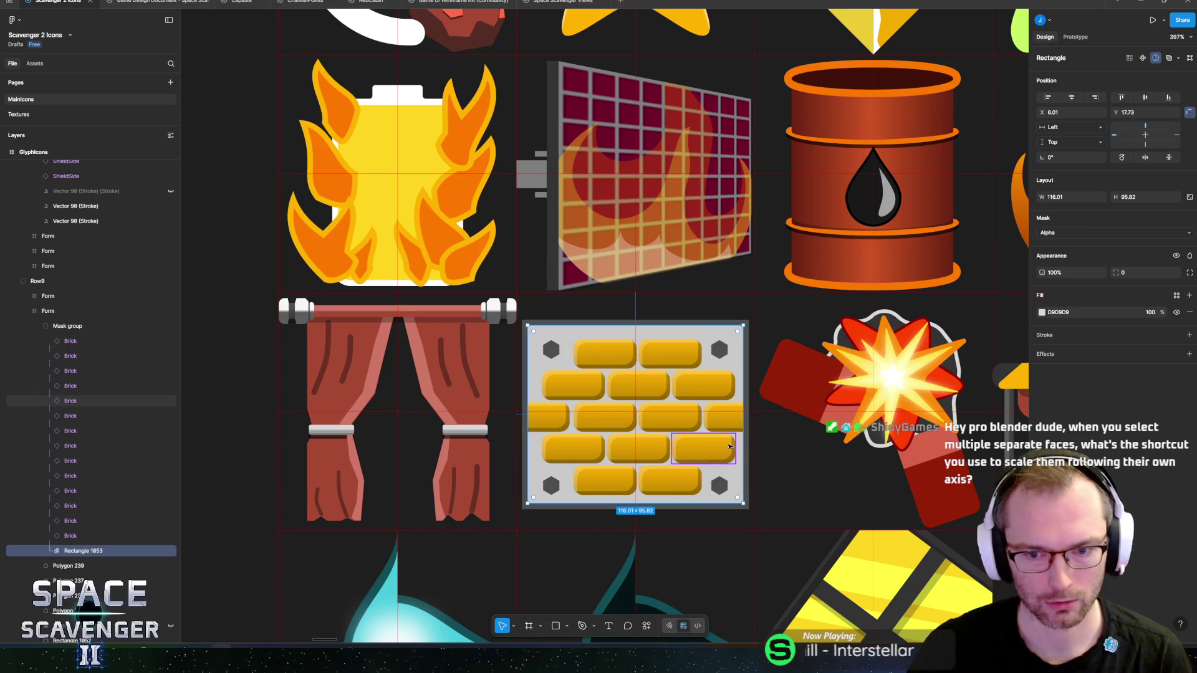
ctrl+scroll(729, 444, down, 5)
click(419, 411)
ctrl+scroll(689, 430, up, 8)
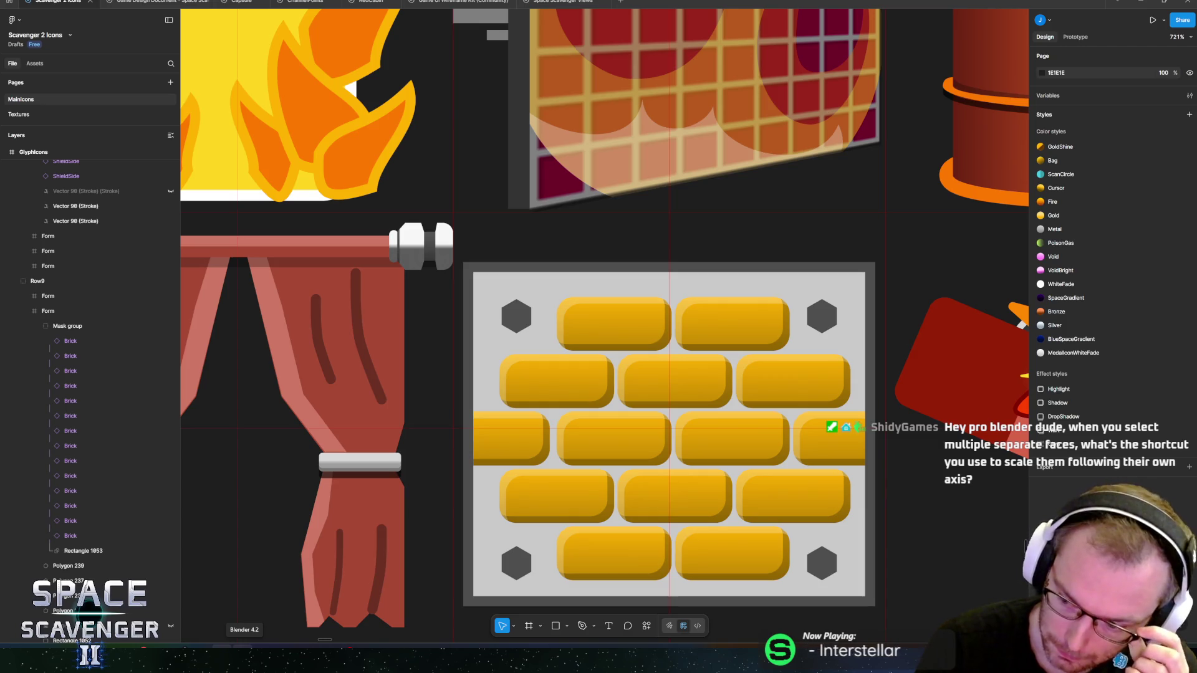
scroll(752, 397, down, 5)
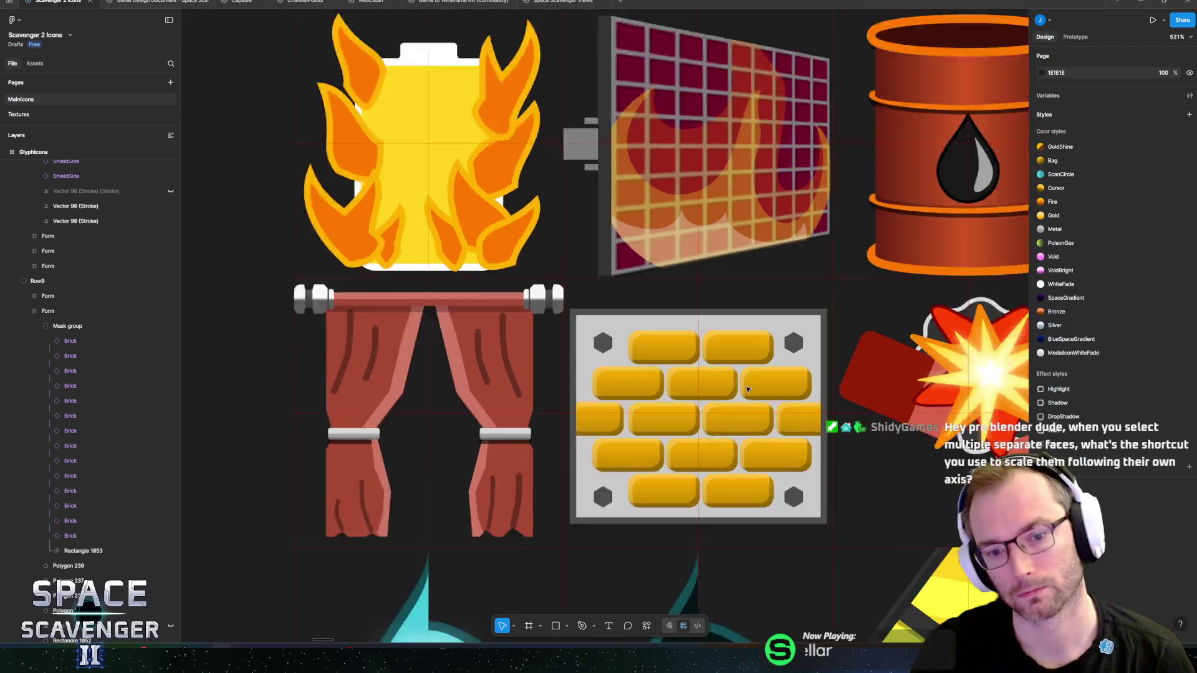
- Survey the icon grid, select the brick-wall row, then deselect the grey background rectangle
scroll(527, 321, right, 3)
scroll(527, 321, down, 1)
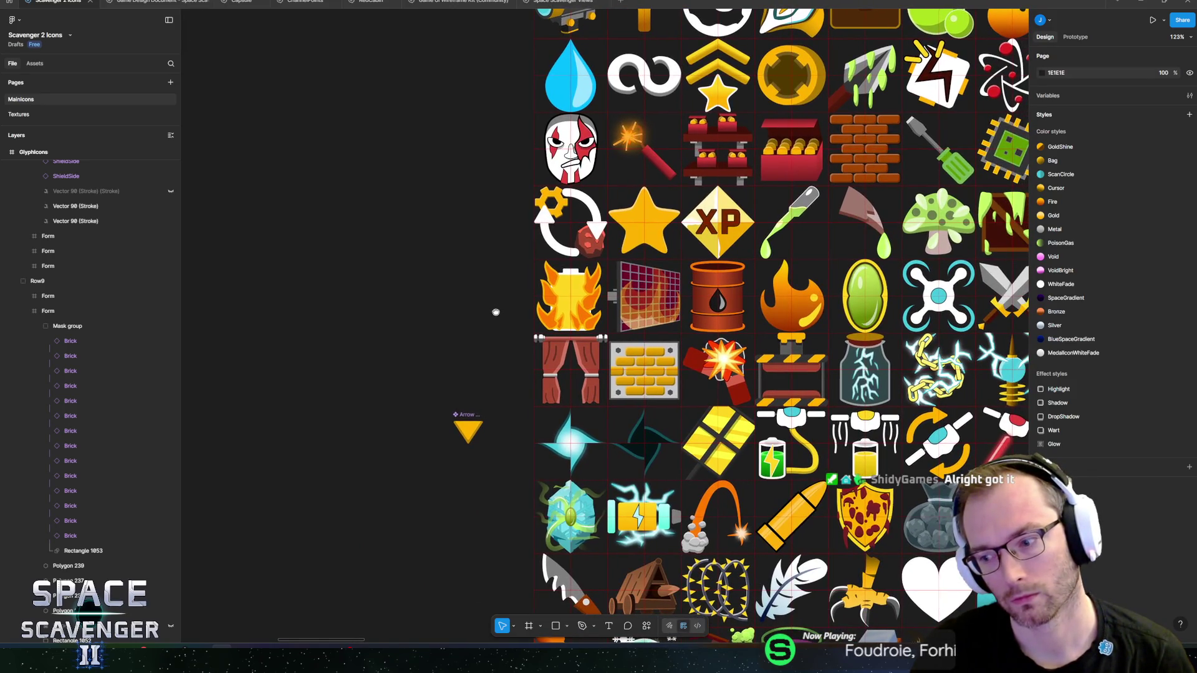
scroll(707, 362, up, 3)
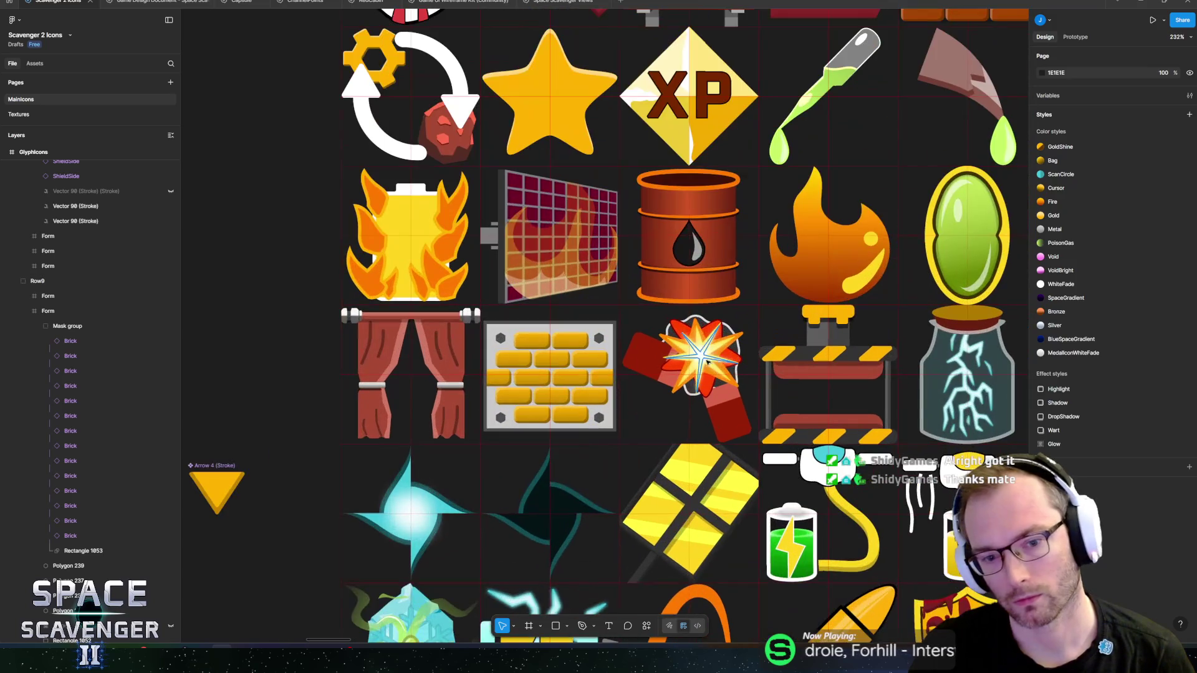
scroll(326, 347, left, 2)
scroll(326, 348, up, 1)
scroll(630, 406, up, 3)
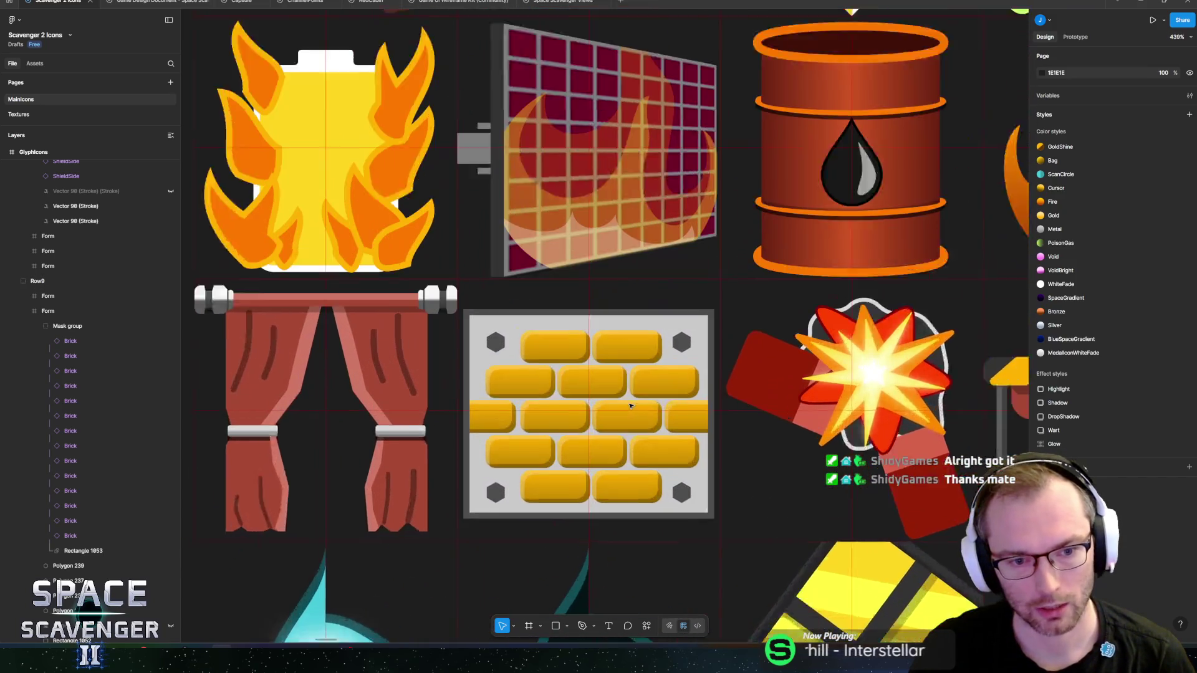
scroll(630, 406, up, 2)
scroll(630, 406, left, 3)
click(653, 388)
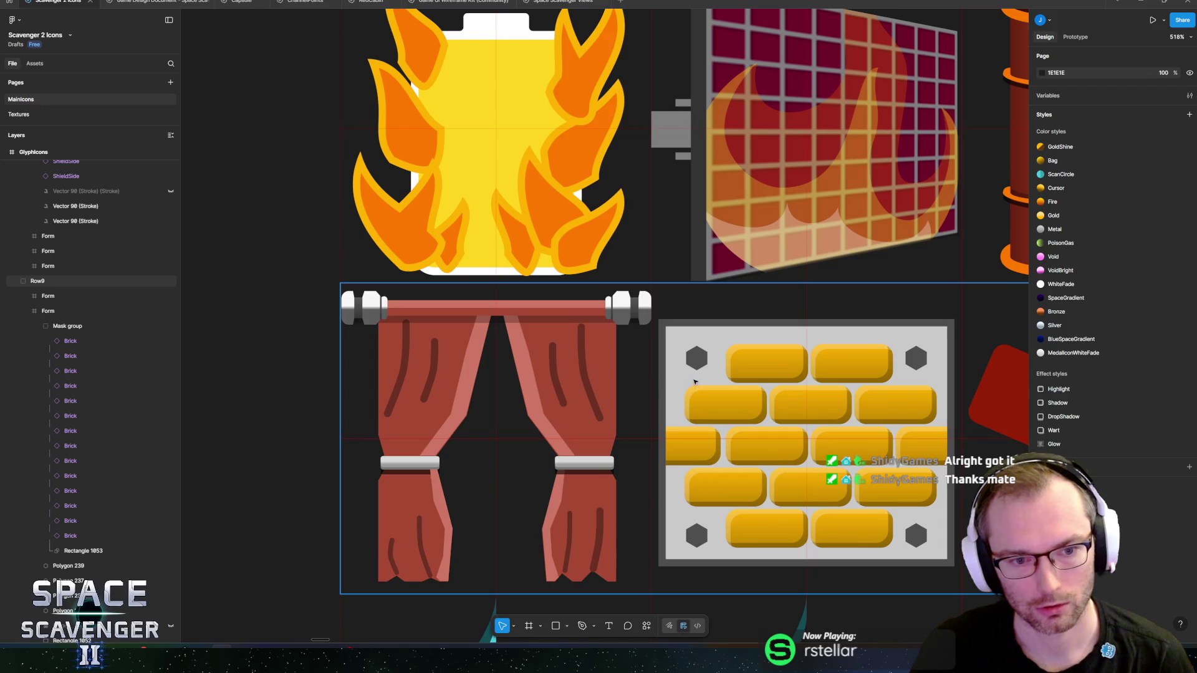
scroll(696, 381, right, 5)
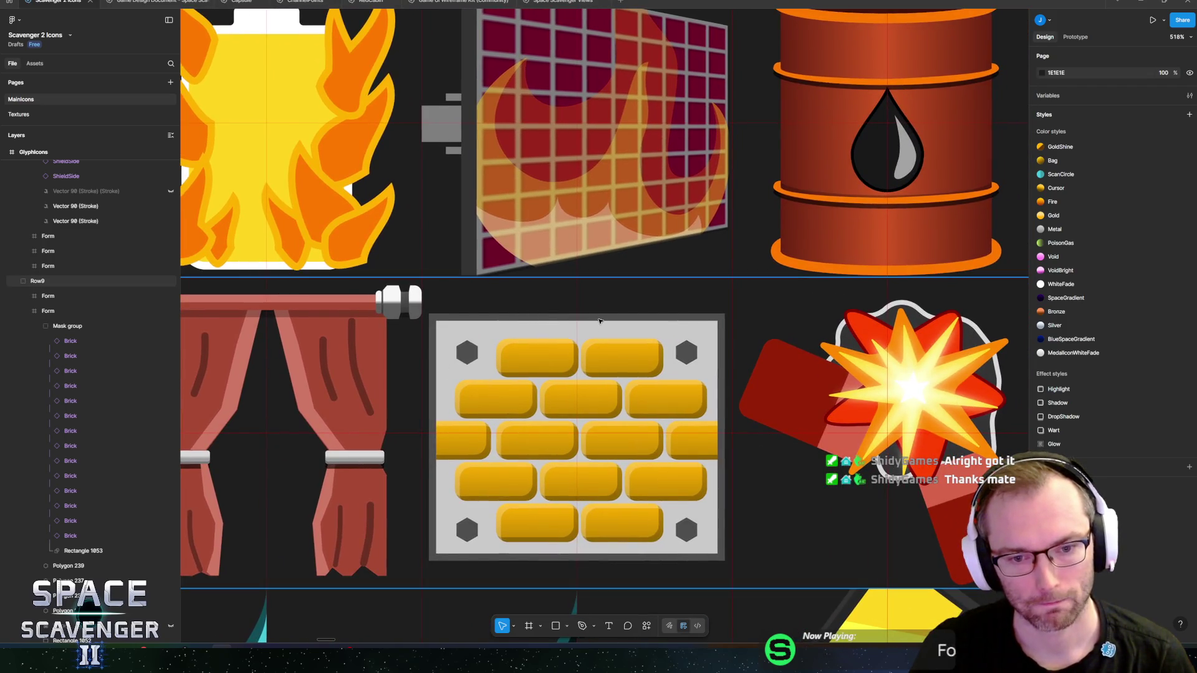
ctrl+click(593, 325)
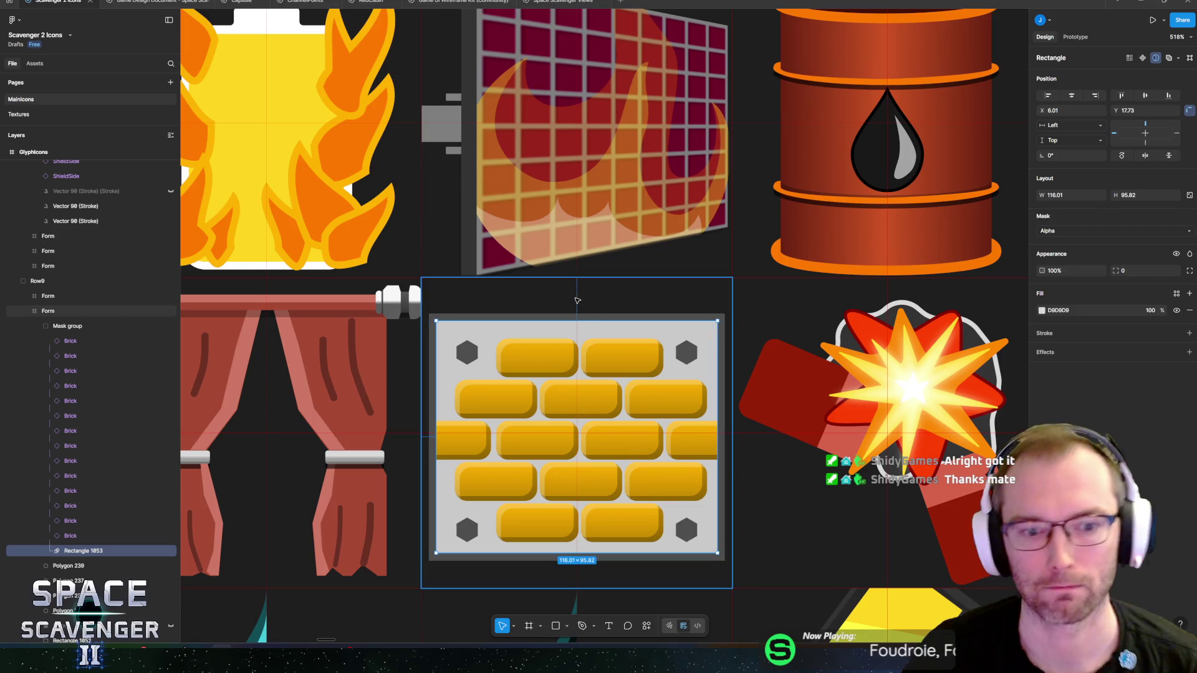
key(Escape)
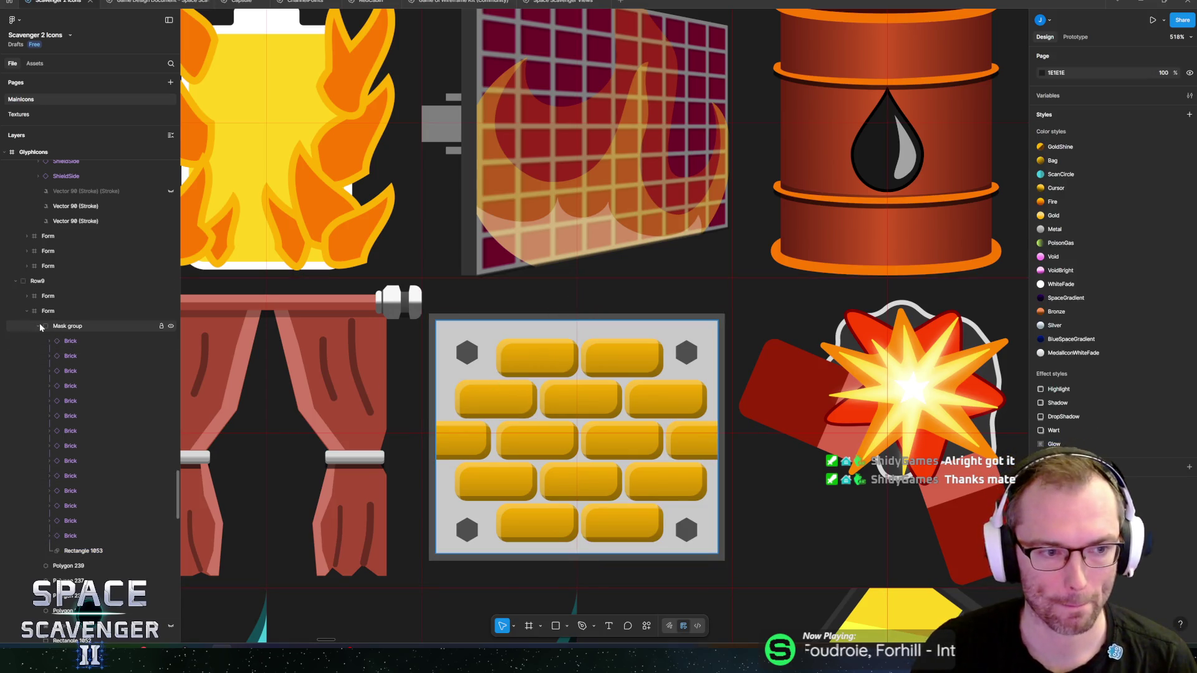
- Collapse the Mask group's brick layers in Layers and switch to the Unity editor
click(40, 327)
scroll(347, 370, down, 10)
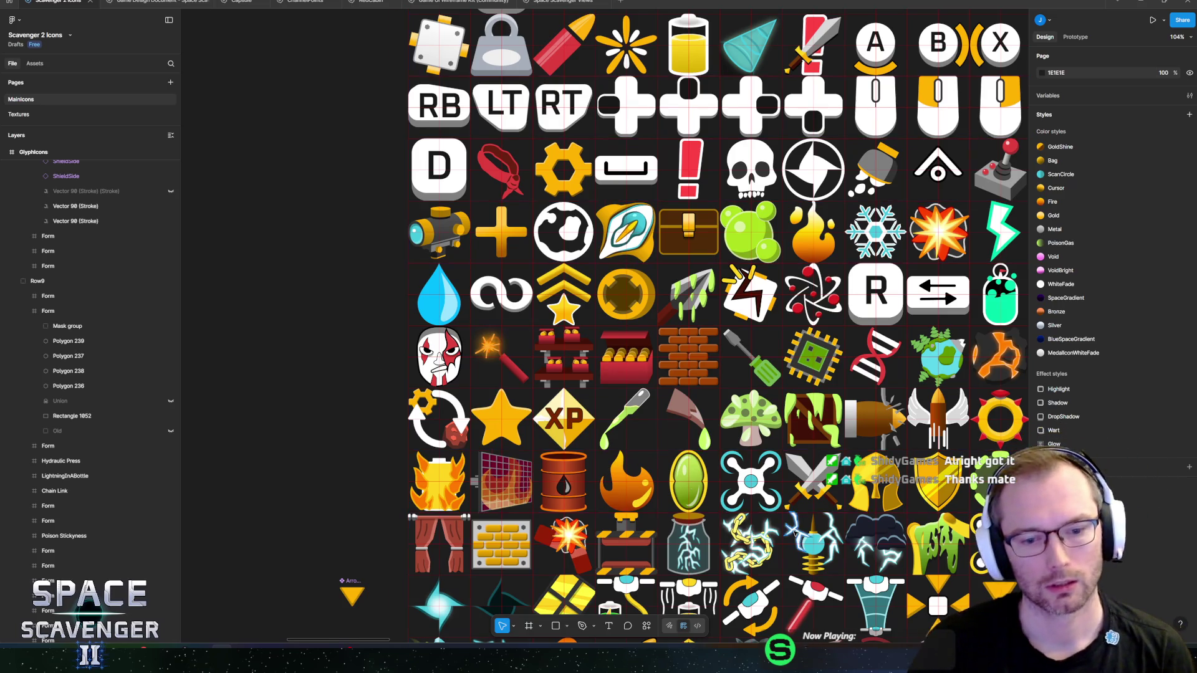
ctrl+scroll(455, 460, up, 5)
scroll(455, 460, left, 5)
ctrl+scroll(455, 460, down, 5)
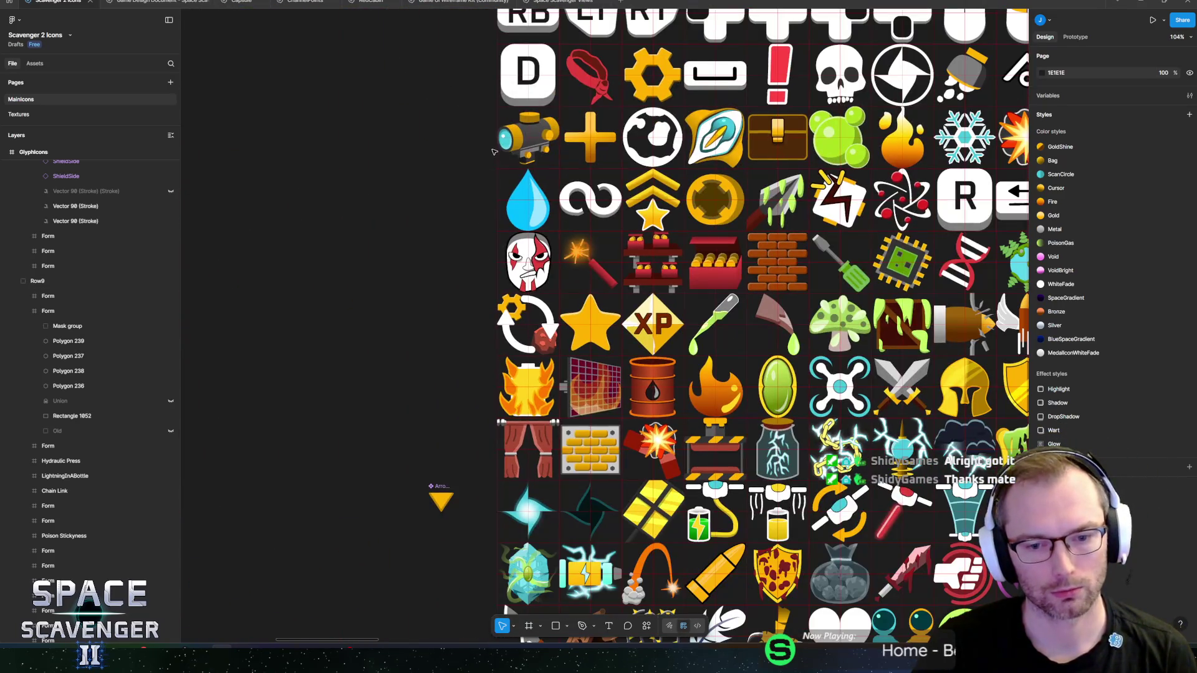
key(alt+Tab)
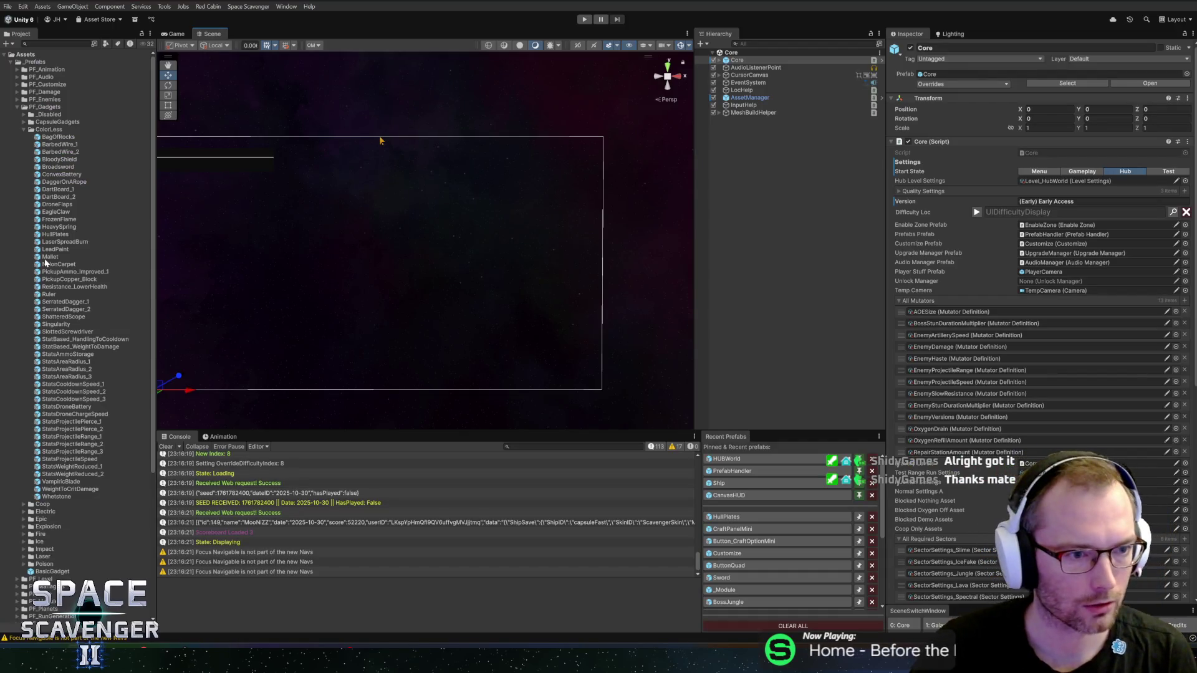
- Open the HullPlates gadget prefab in Prefab Mode, then return to the Figma icon file
click(53, 236)
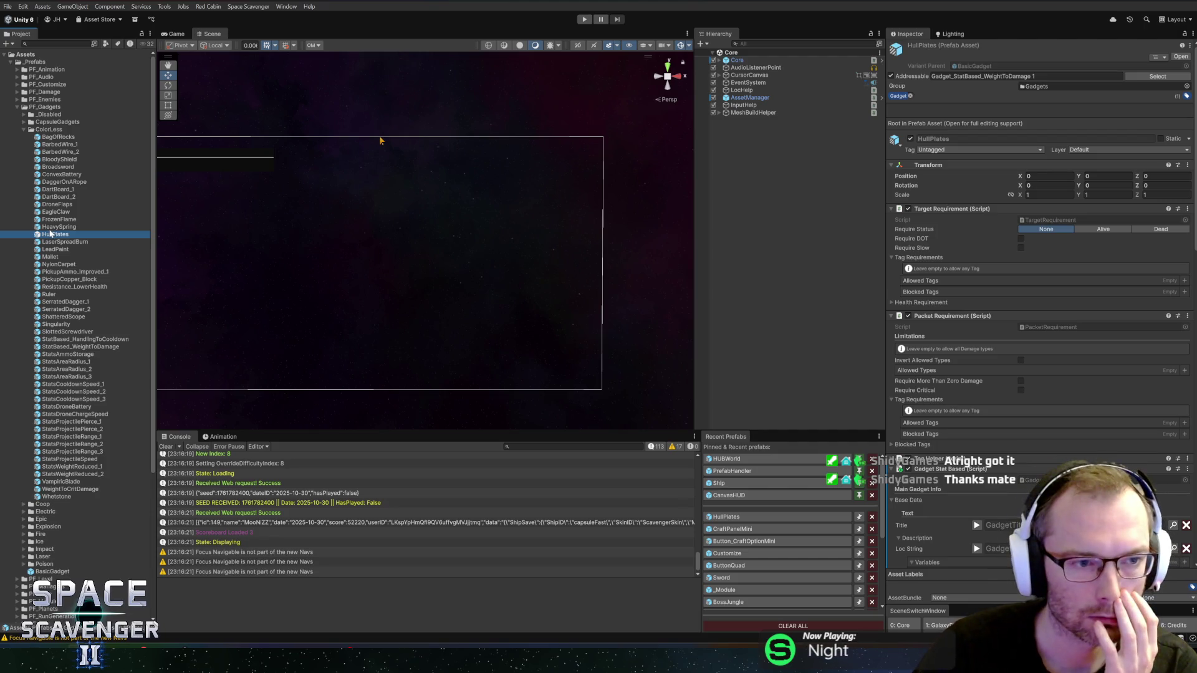
double_click(54, 236)
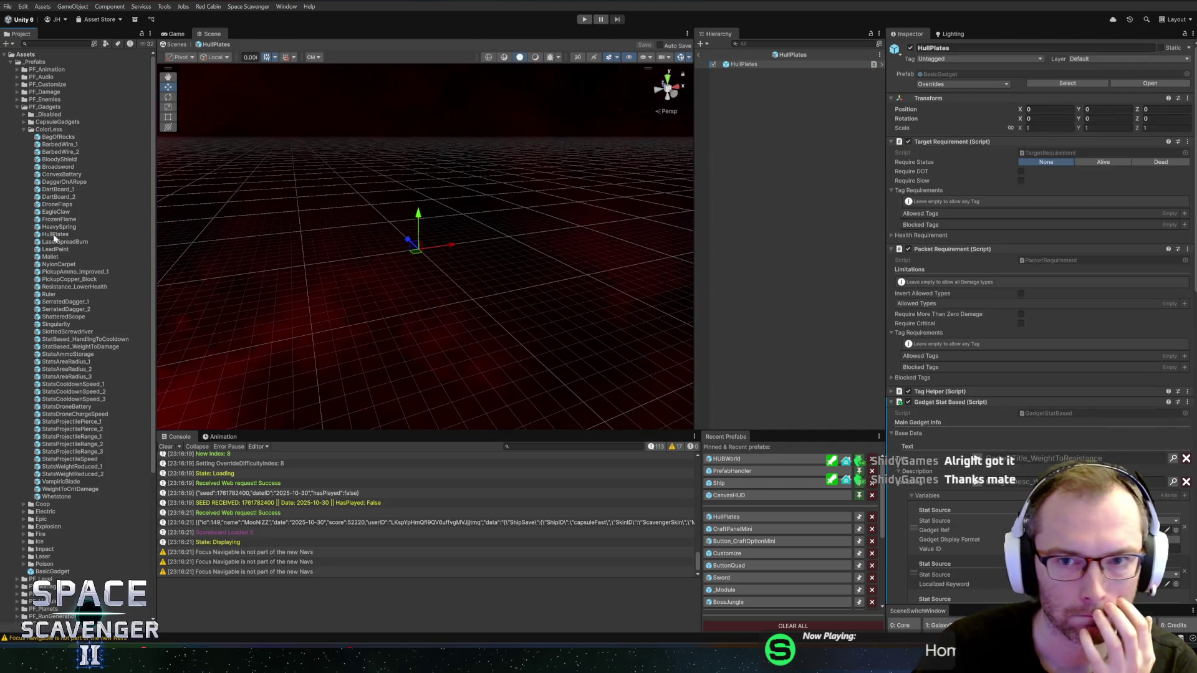
scroll(1148, 384, down, 10)
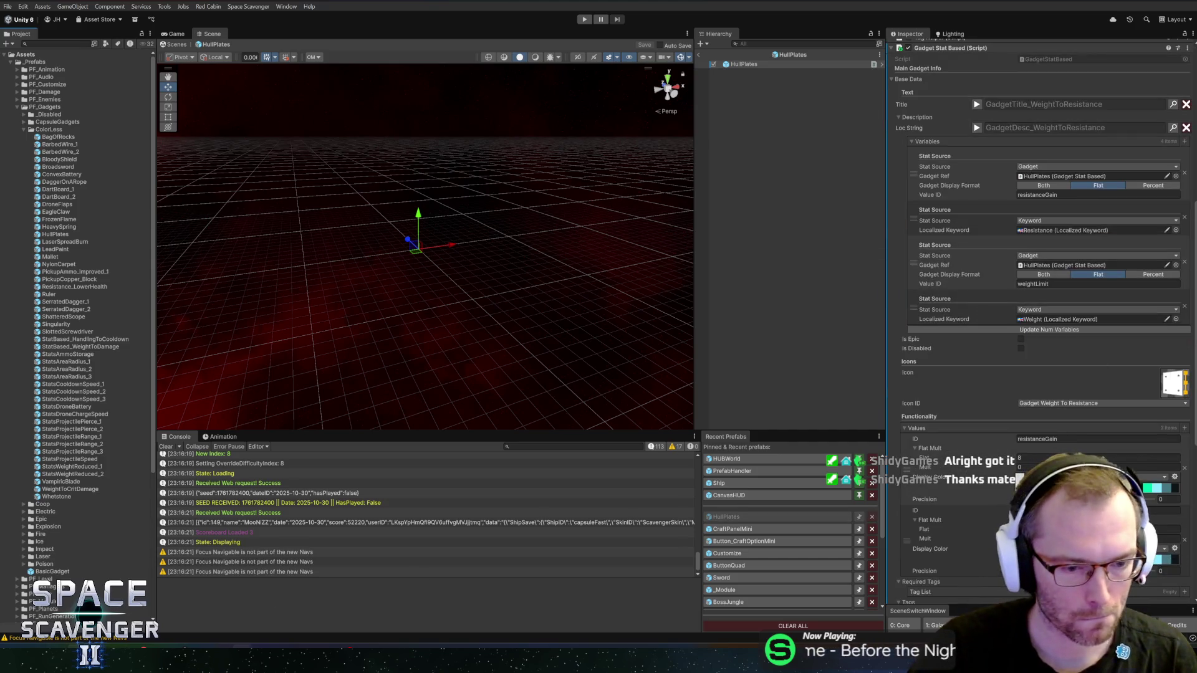
key(alt+Tab)
scroll(394, 121, down, 5)
scroll(399, 282, up, 5)
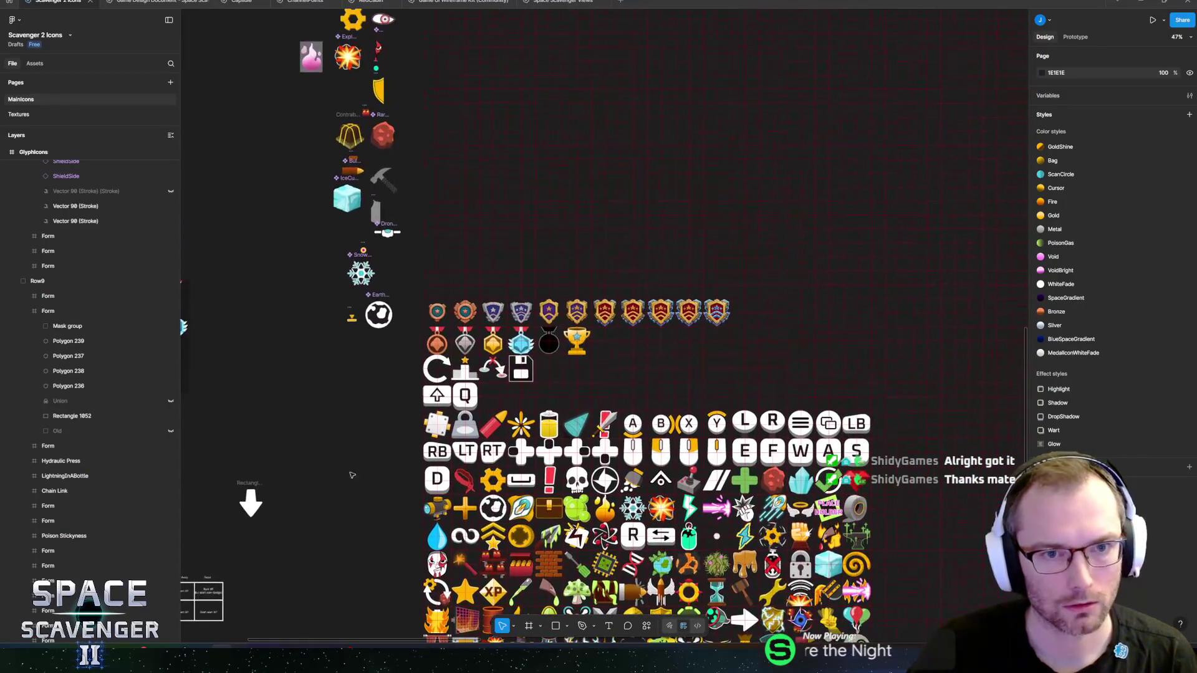
- Export the GlyphIcons atlas frame as an image, replacing the existing atlas file
scroll(400, 282, down, 3)
scroll(411, 218, up, 4)
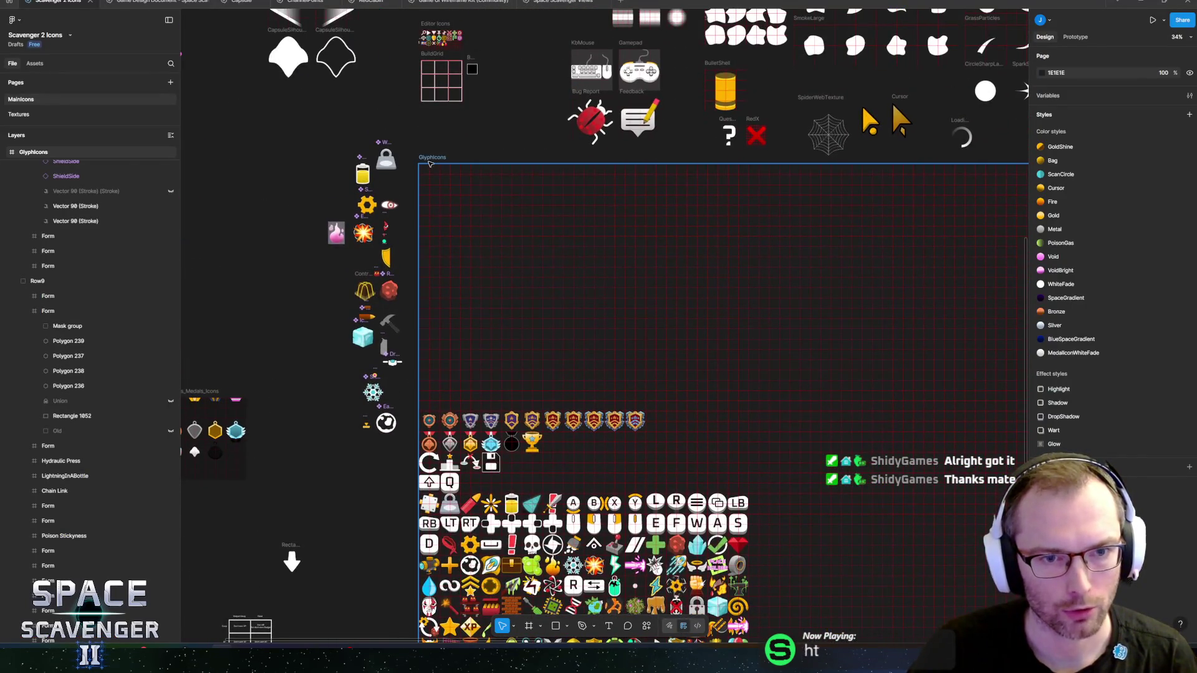
click(429, 161)
key(ctrl+shift+e)
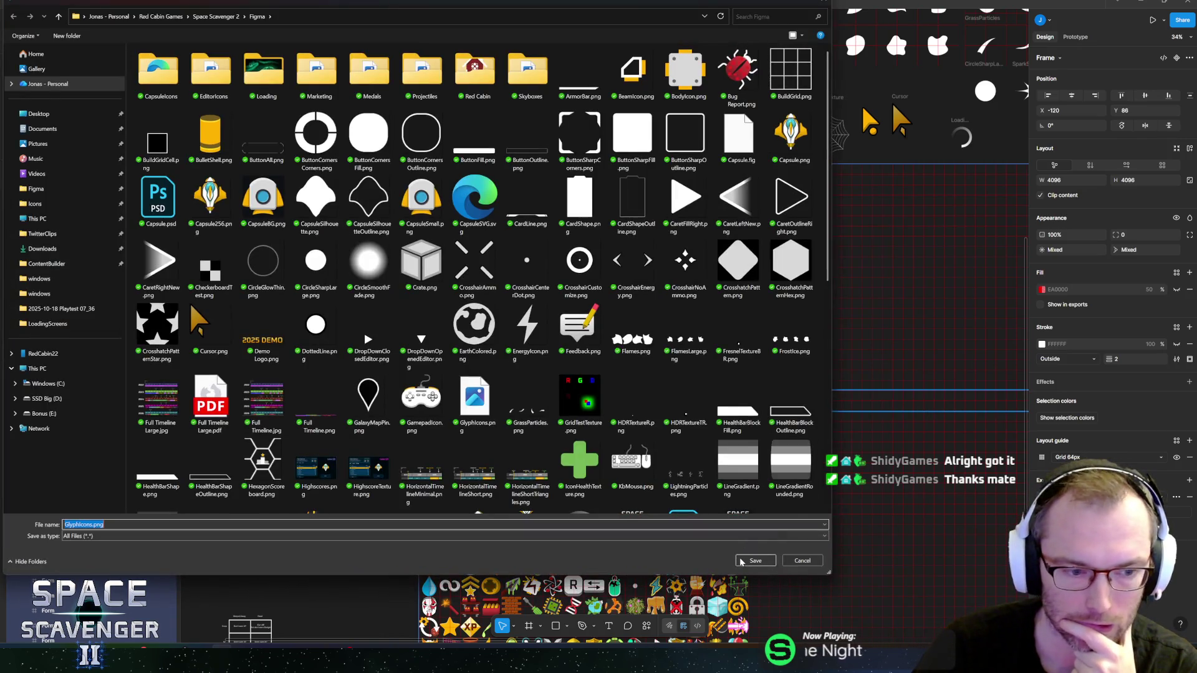
click(746, 561)
click(609, 324)
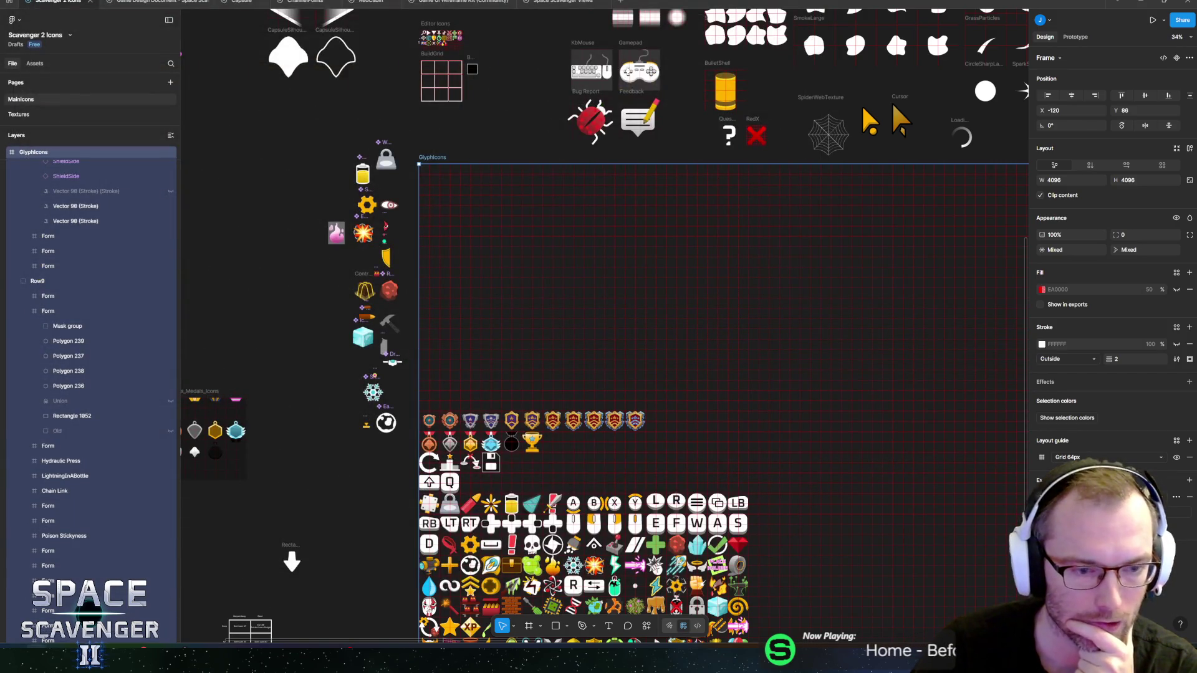
- Open a File Explorer window and move it aside, clear the canvas selection, then go to Unity
key(super+alt+1)
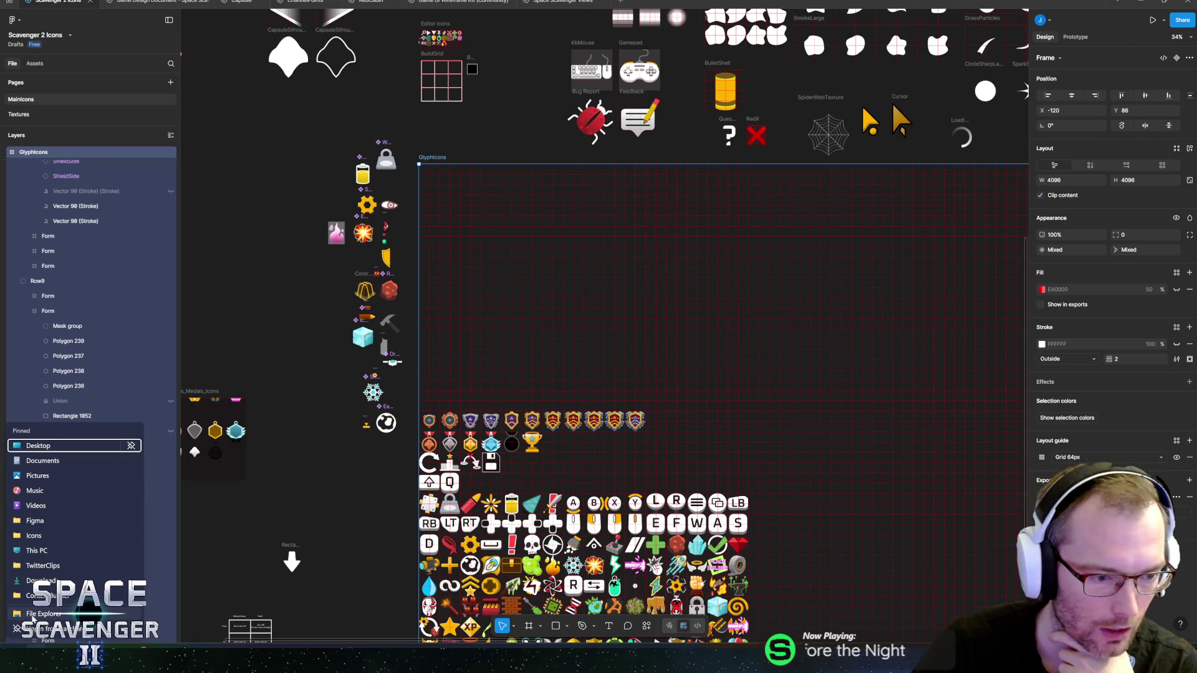
click(35, 615)
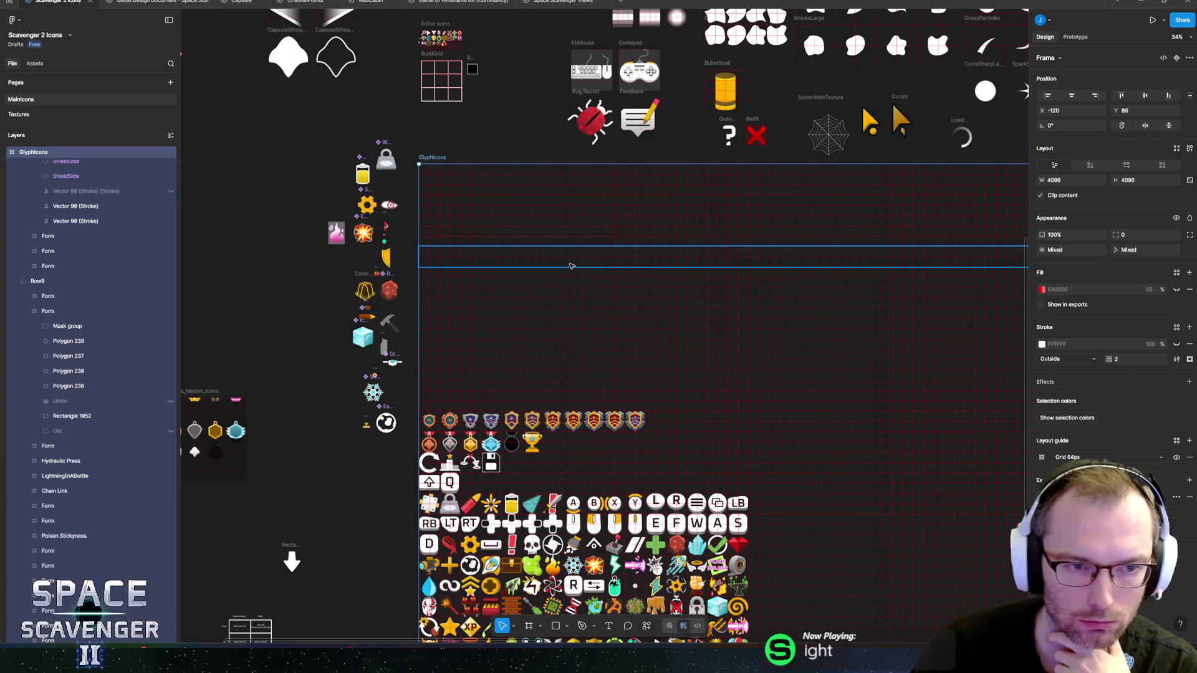
drag(573, 62, 0, 63)
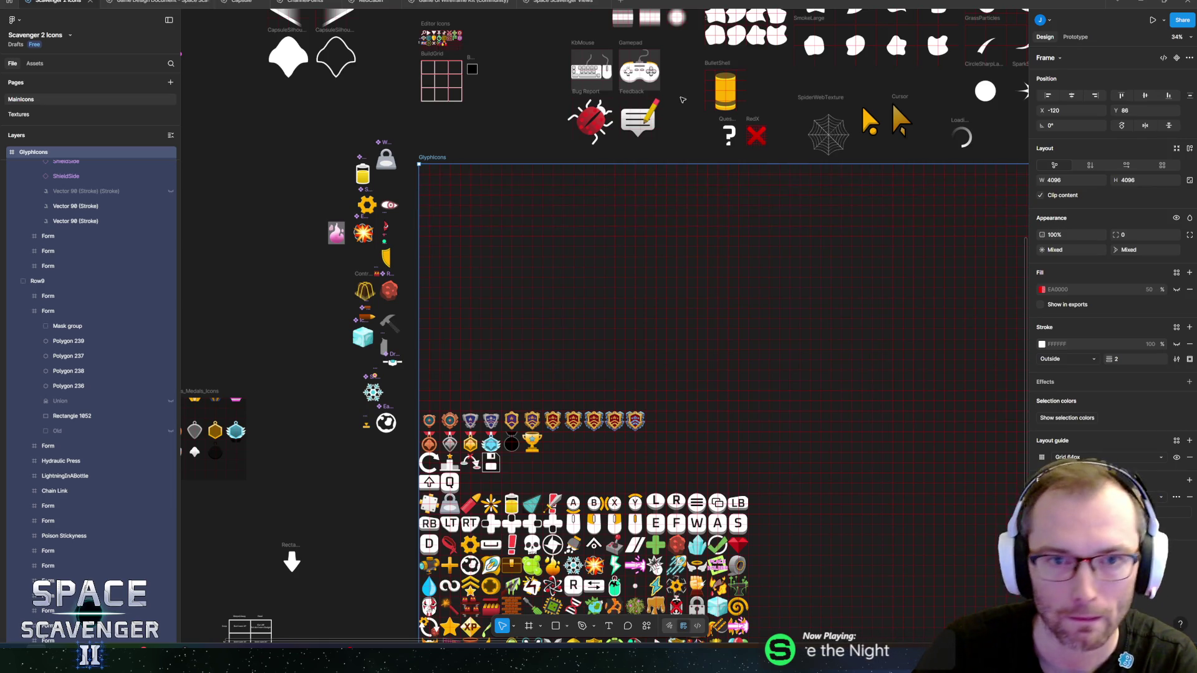
click(399, 437)
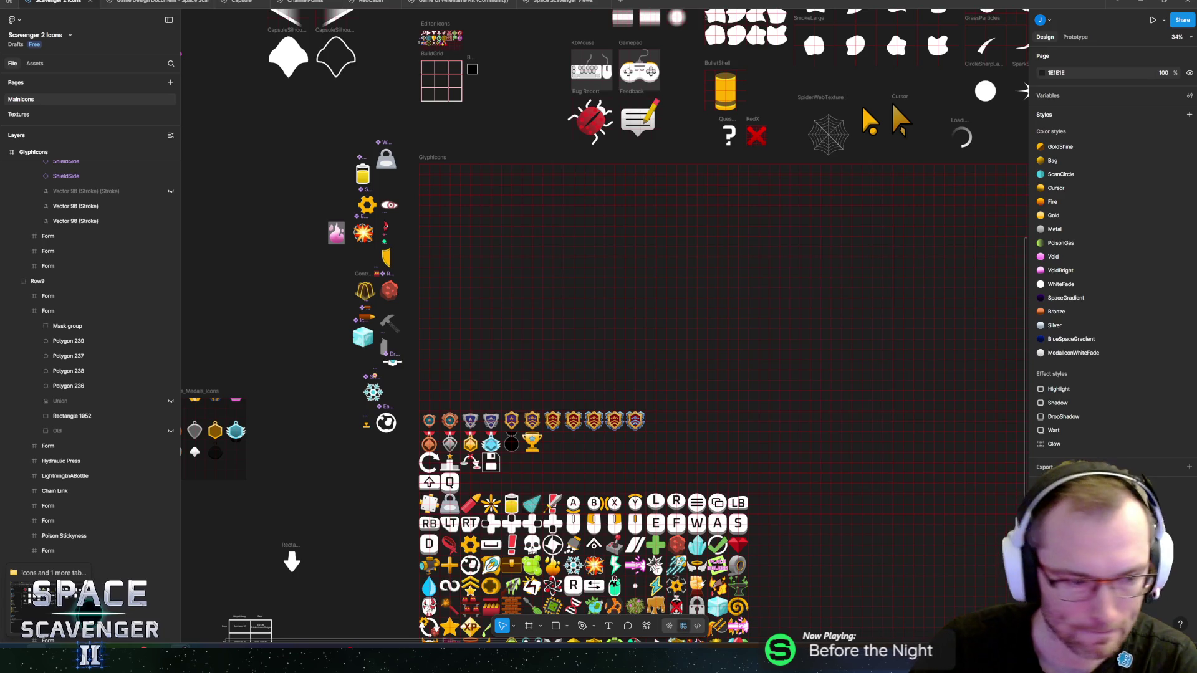
click(60, 664)
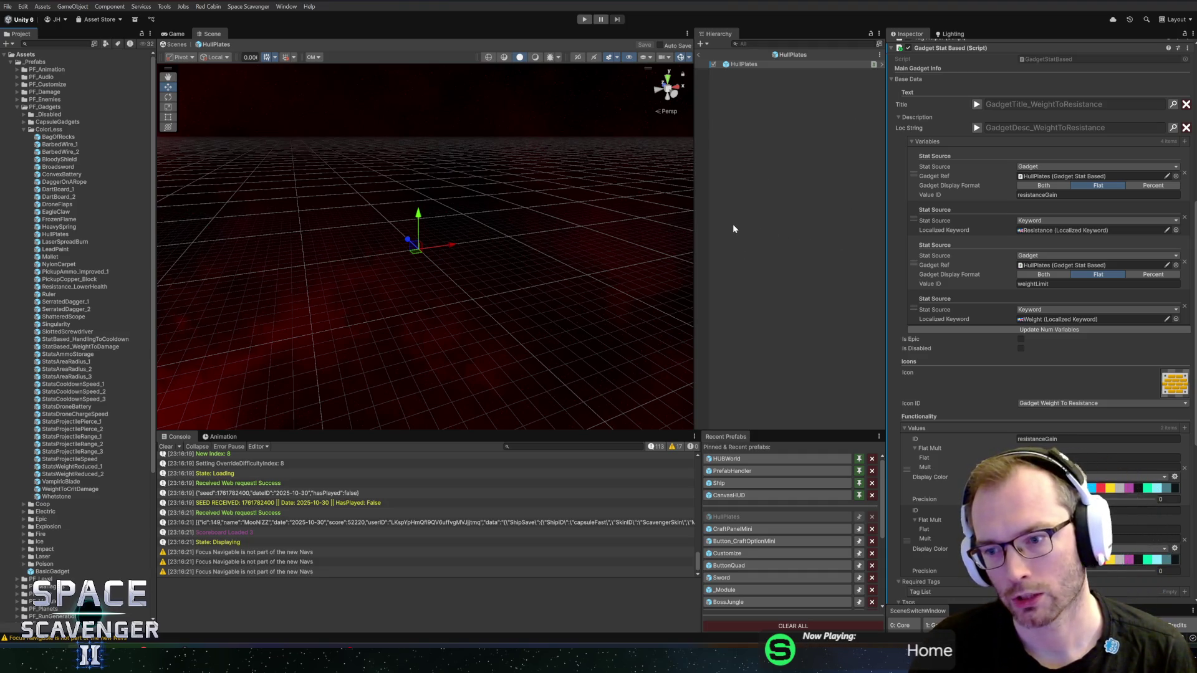
key(alt+Tab)
key(alt+Tab)
key(alt+Tab)
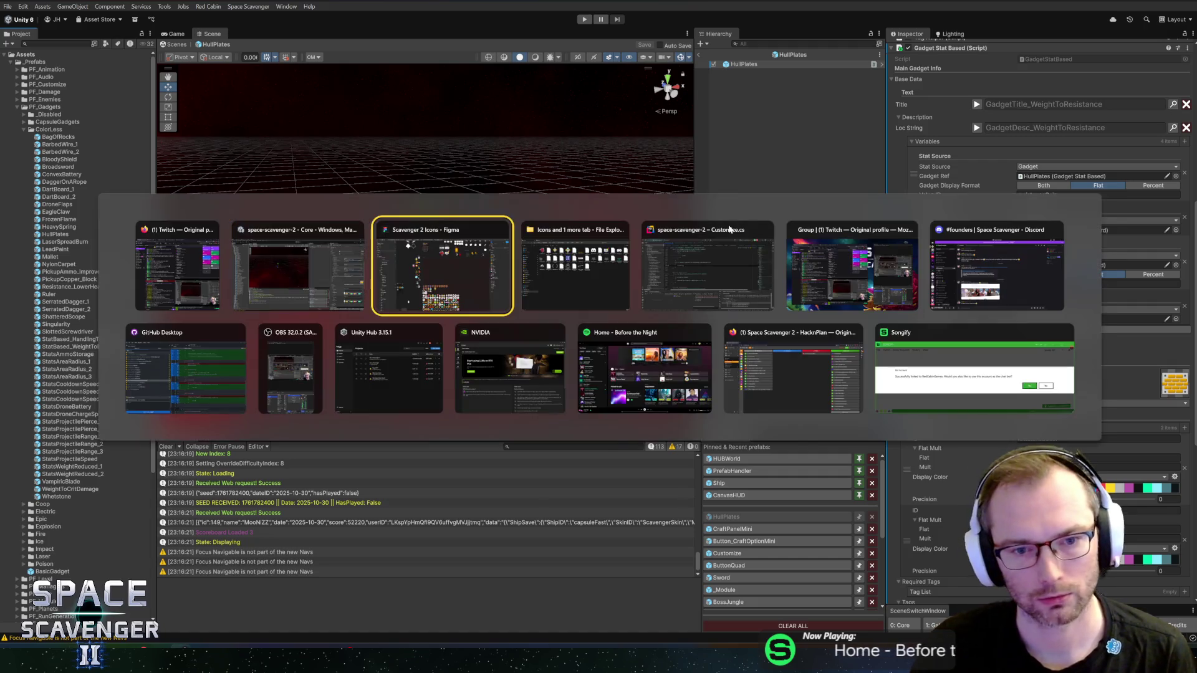
click(381, 237)
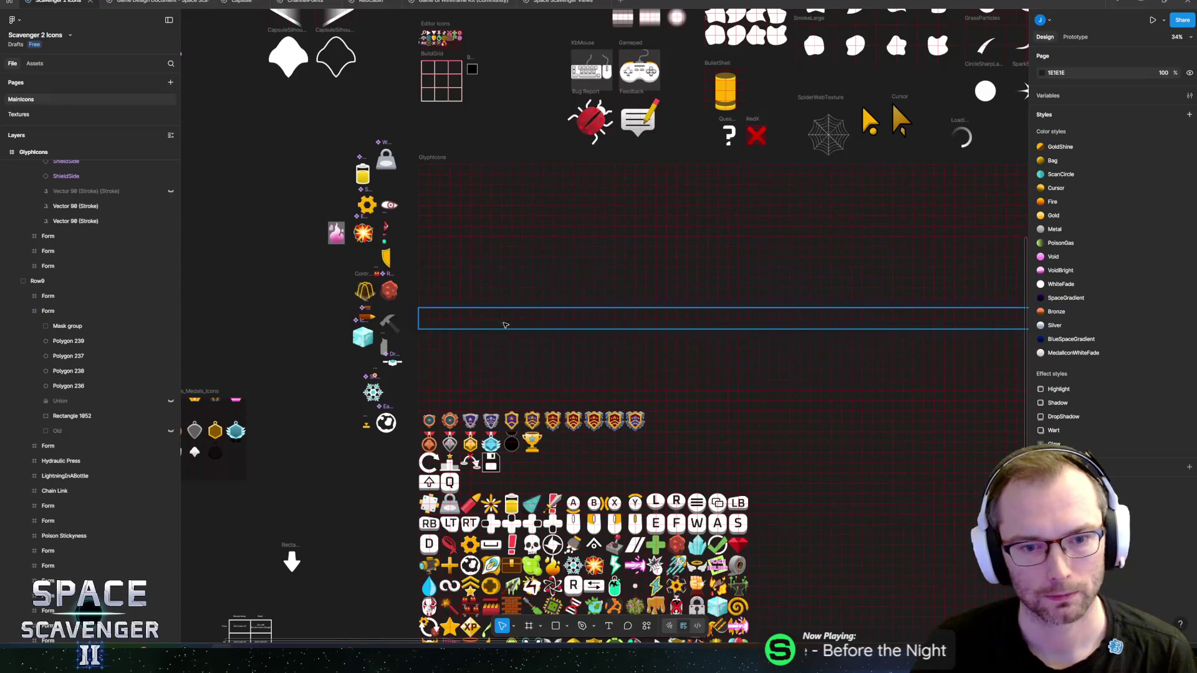
- Fill the brick icon's mask rectangle and background Rectangle 1652 with white FFFFFF
scroll(438, 308, up, 10)
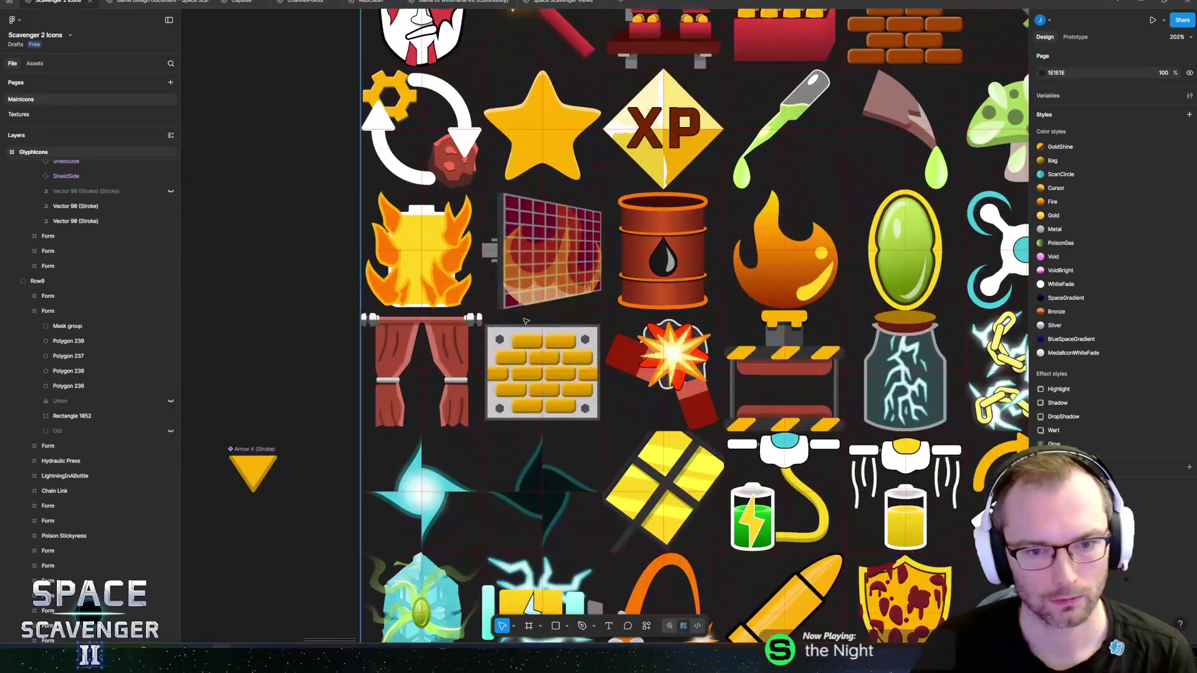
ctrl+click(517, 325)
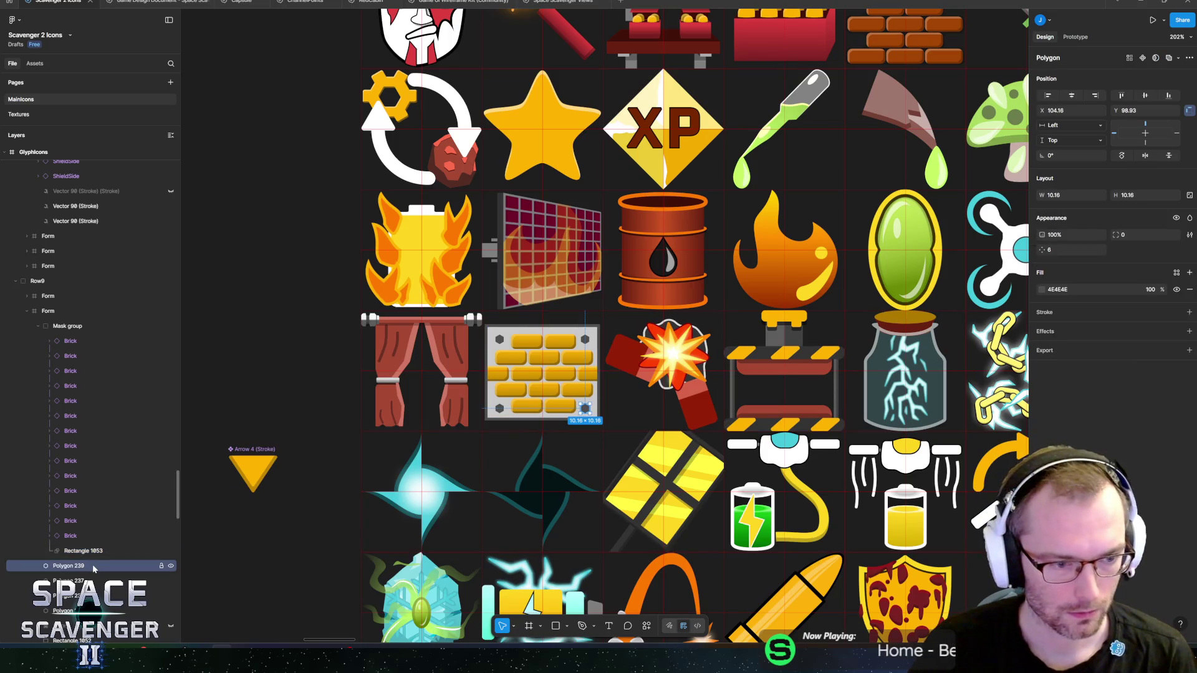
click(171, 551)
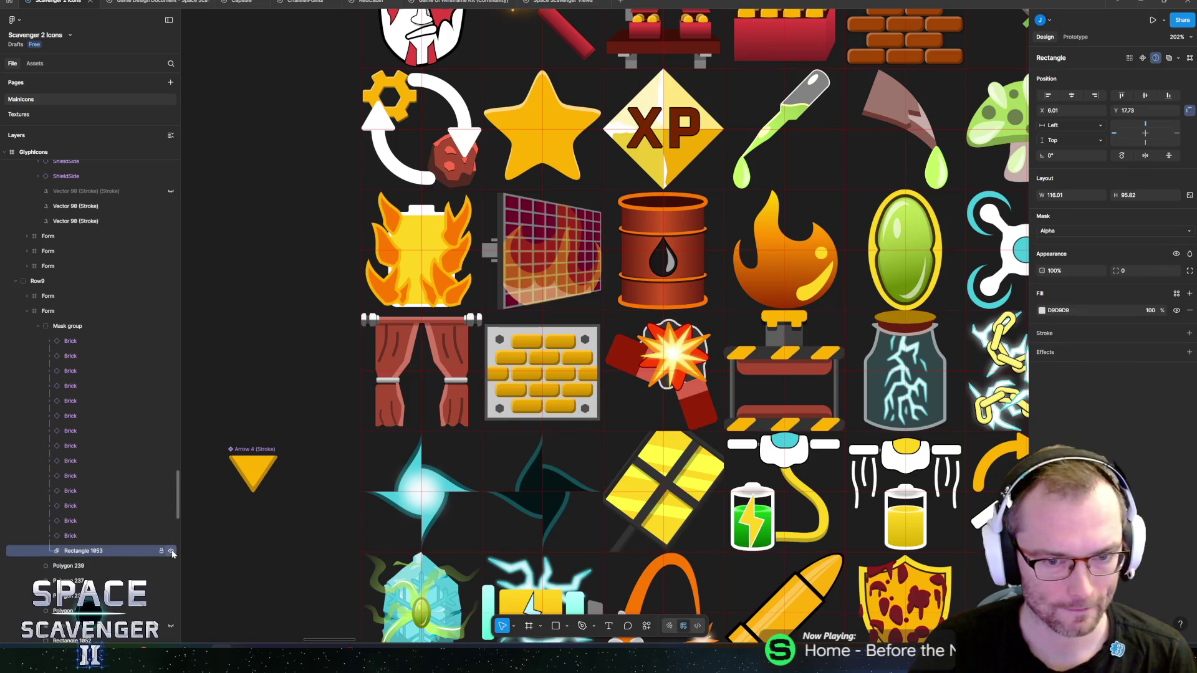
click(1042, 310)
click(962, 388)
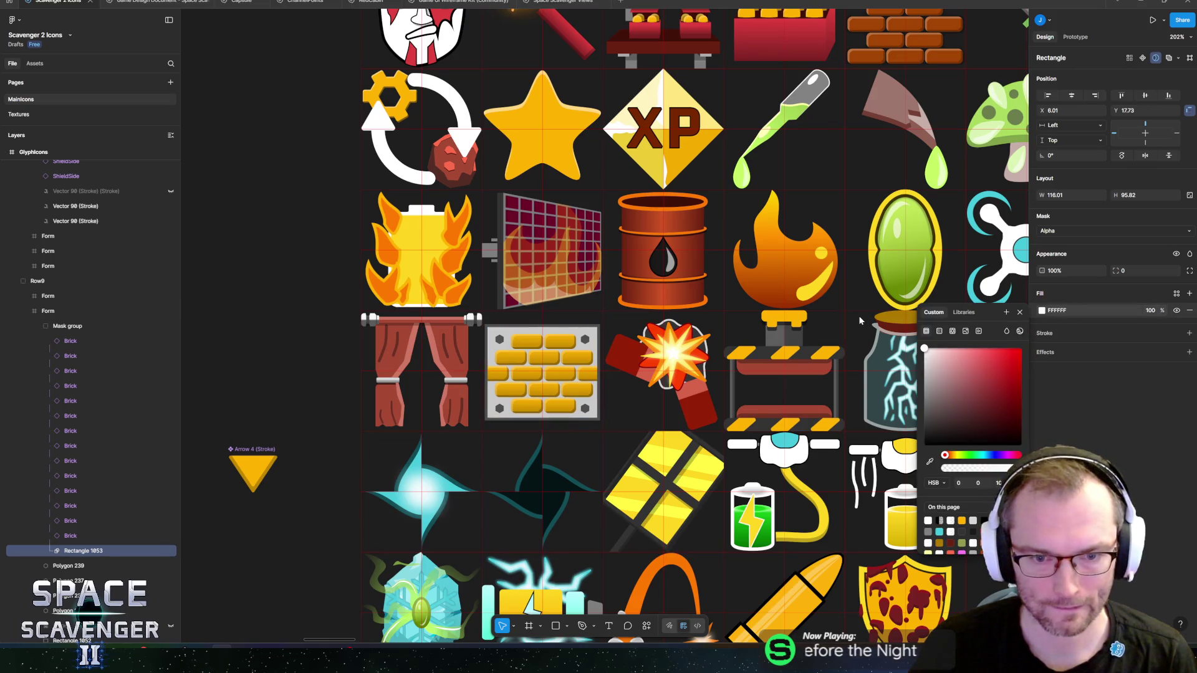
key(Escape)
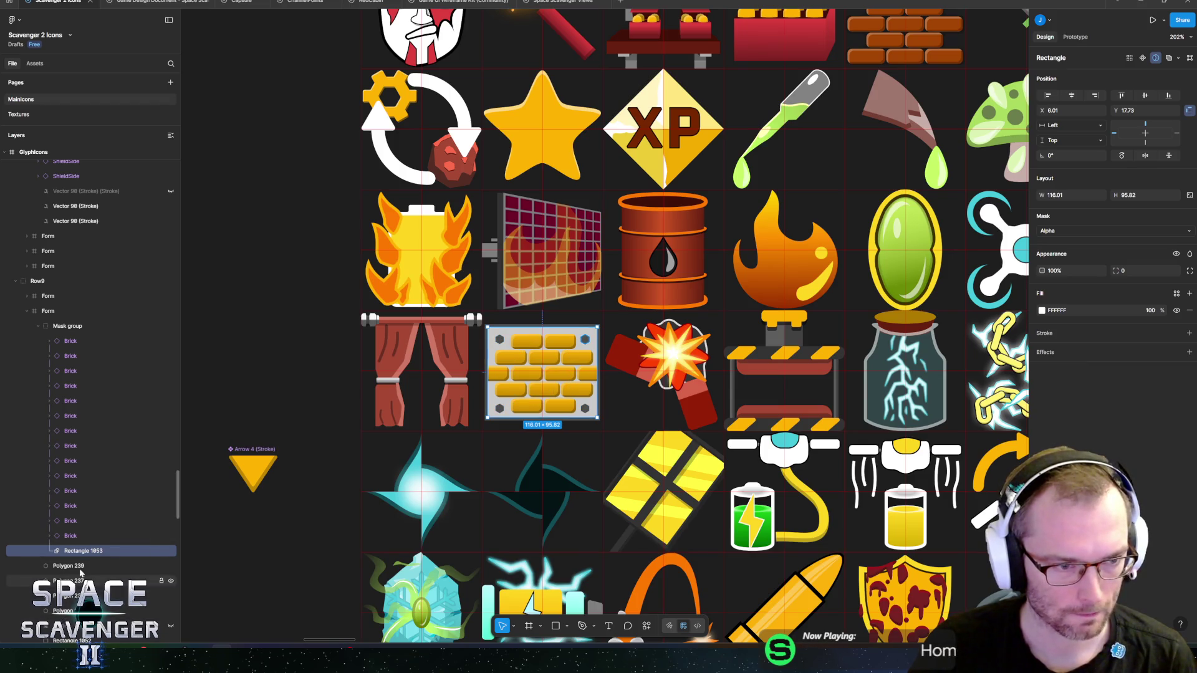
scroll(73, 547, down, 3)
click(73, 547)
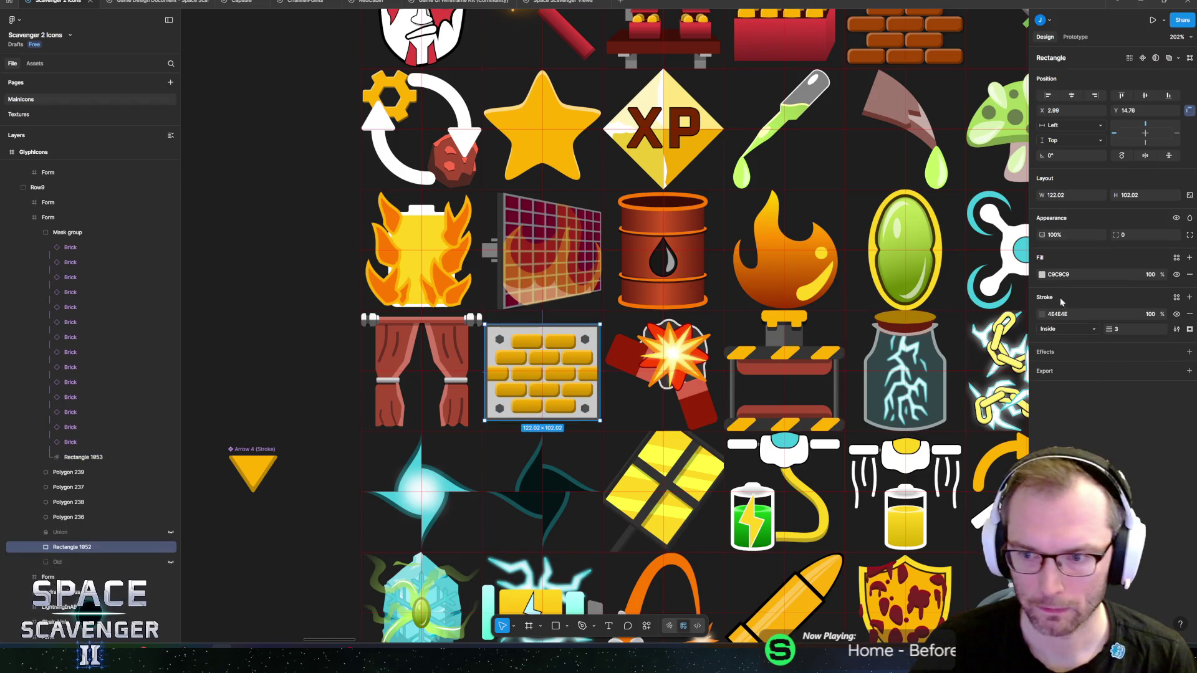
click(1042, 275)
drag(935, 333, 925, 313)
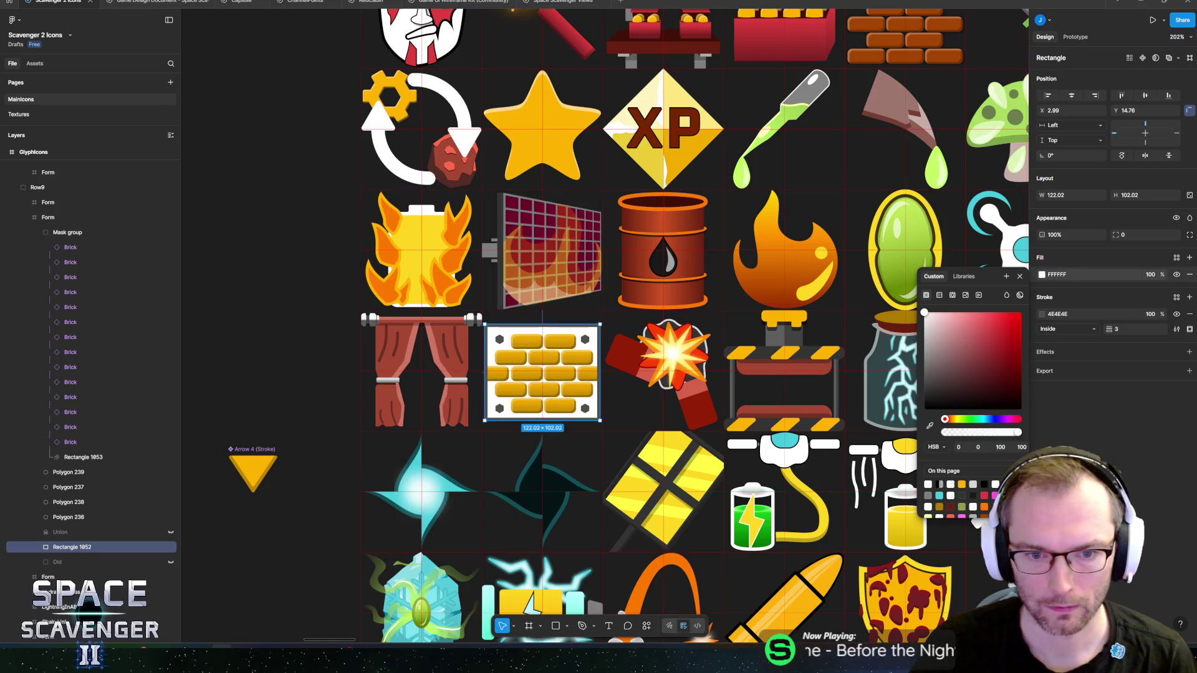
- Try an outline on all Brick layers, undo it, then select the first Brick's inner rectangle
key(Escape)
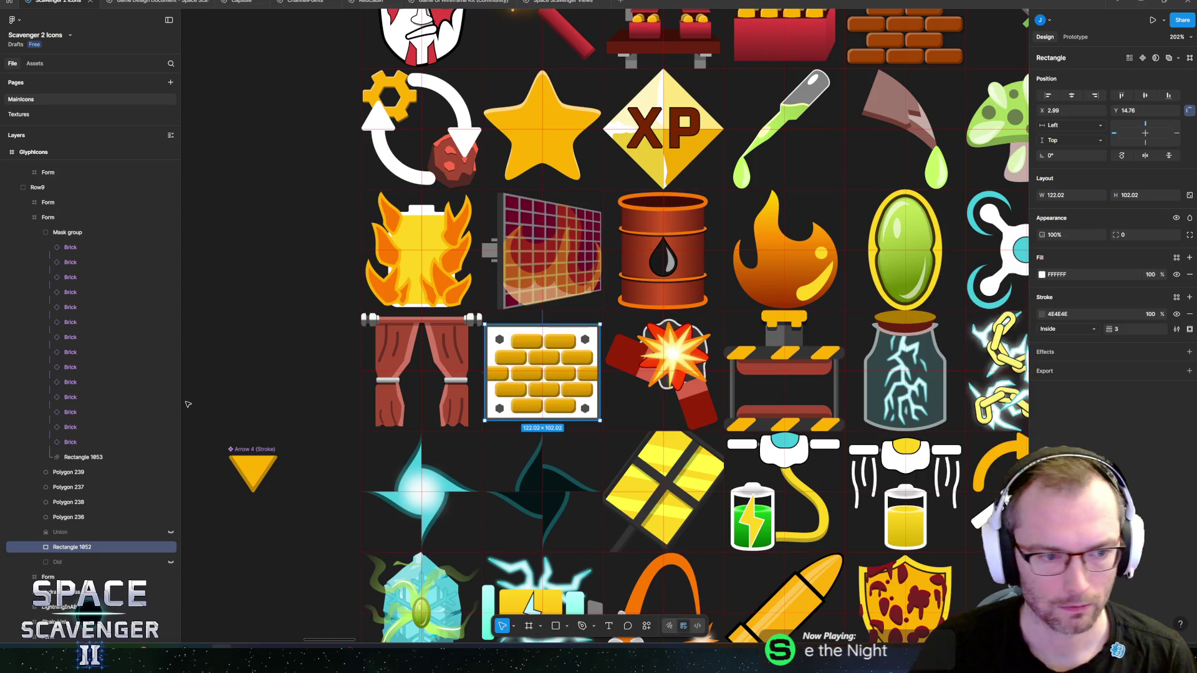
click(86, 249)
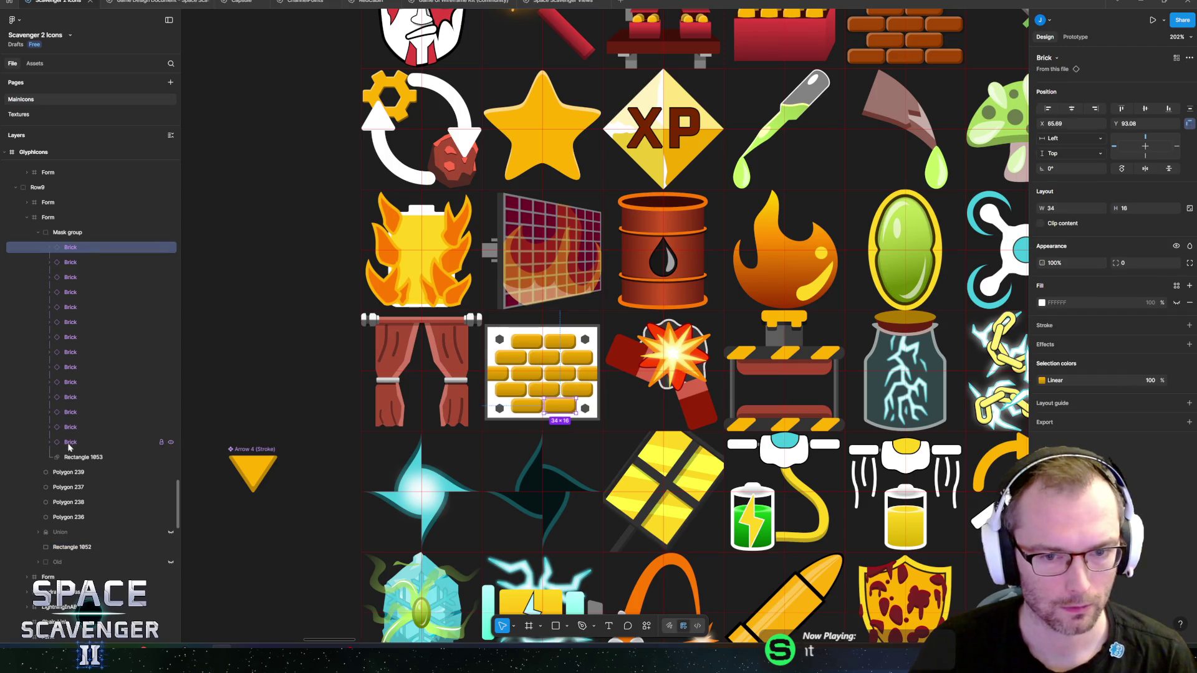
shift+click(71, 443)
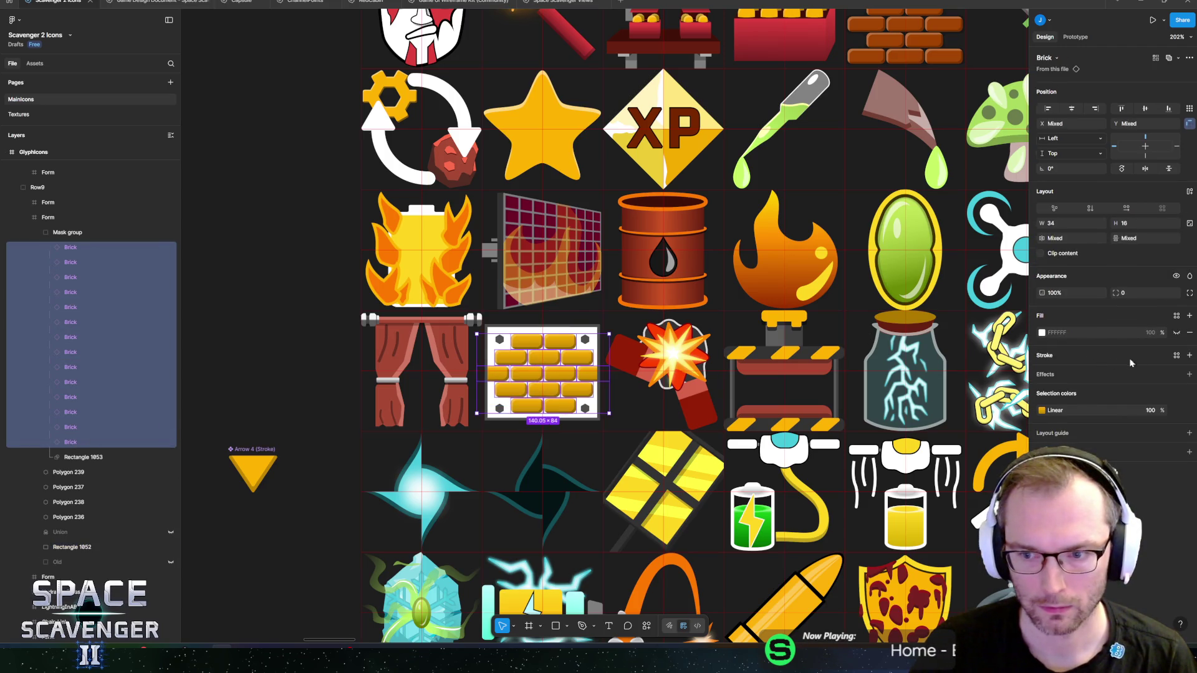
click(1189, 356)
scroll(527, 350, up, 10)
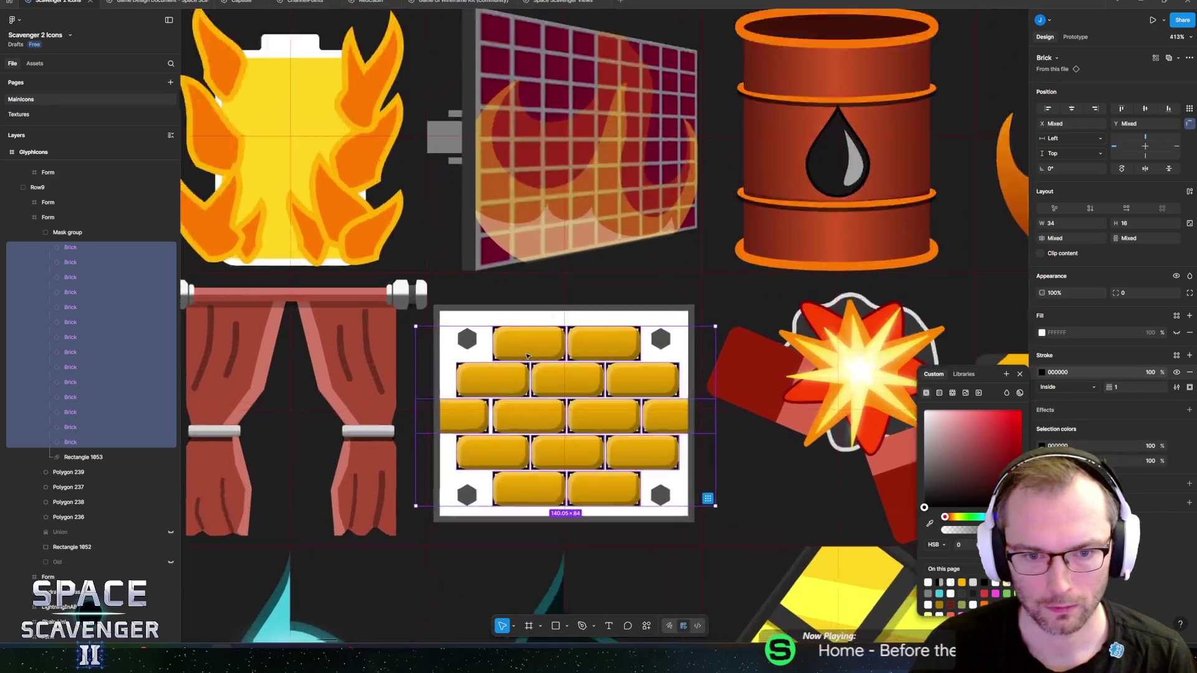
key(Escape)
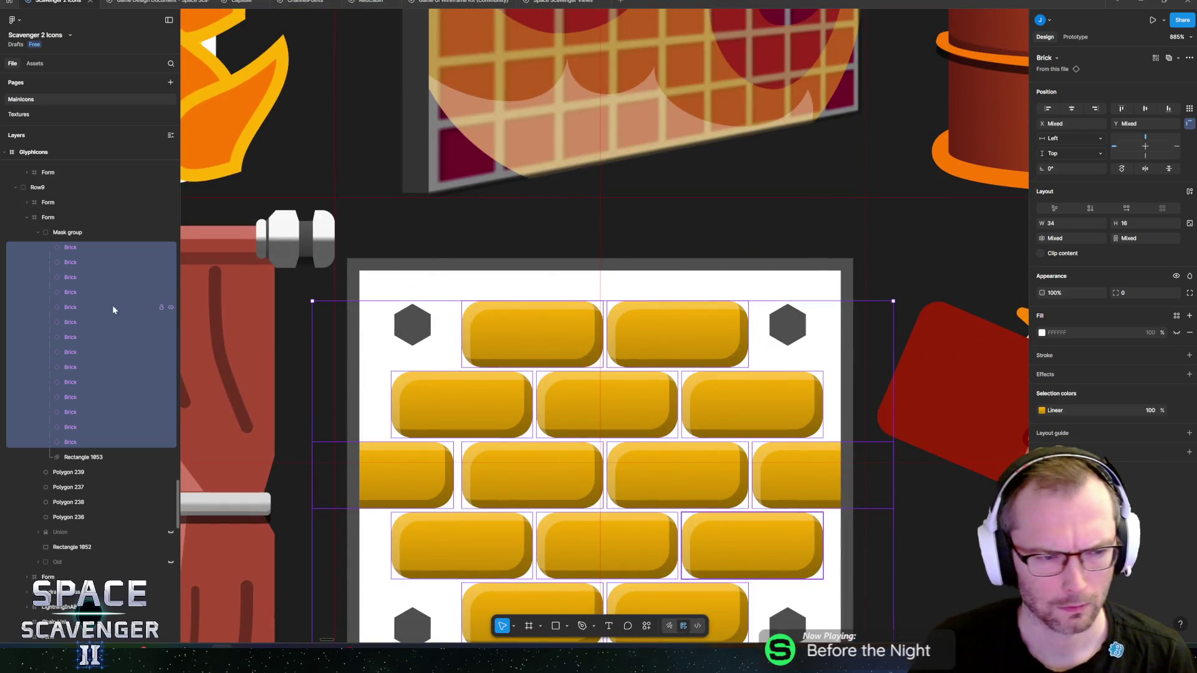
key(ctrl+z)
click(56, 249)
click(87, 262)
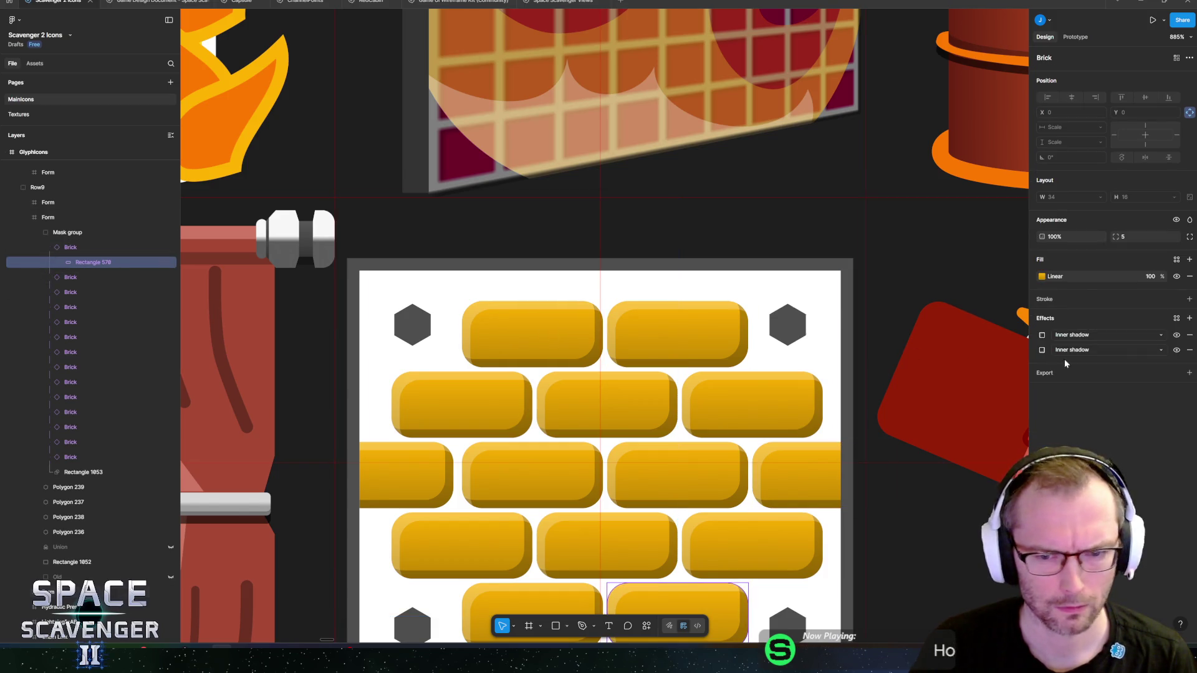
- Give the brick's inner rectangle a 1 px outline in 4E4E4E, sampled from a hex bolt
scroll(696, 361, down, 5)
click(1190, 299)
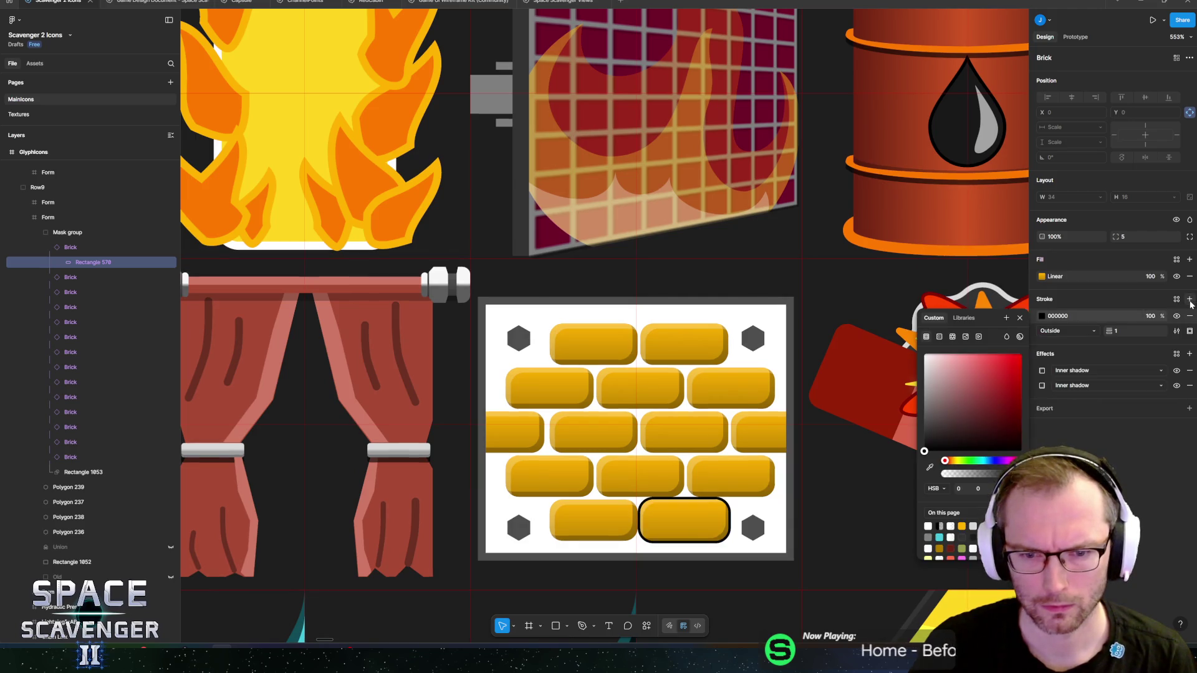
drag(936, 402, 878, 384)
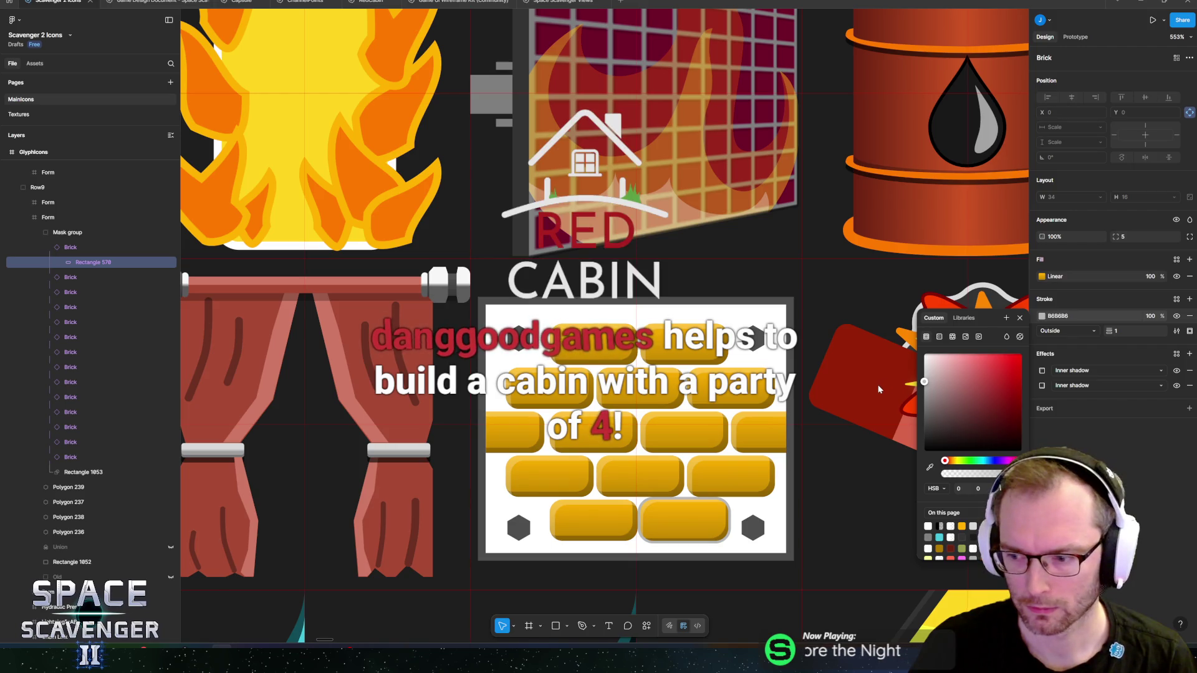
drag(959, 388, 866, 397)
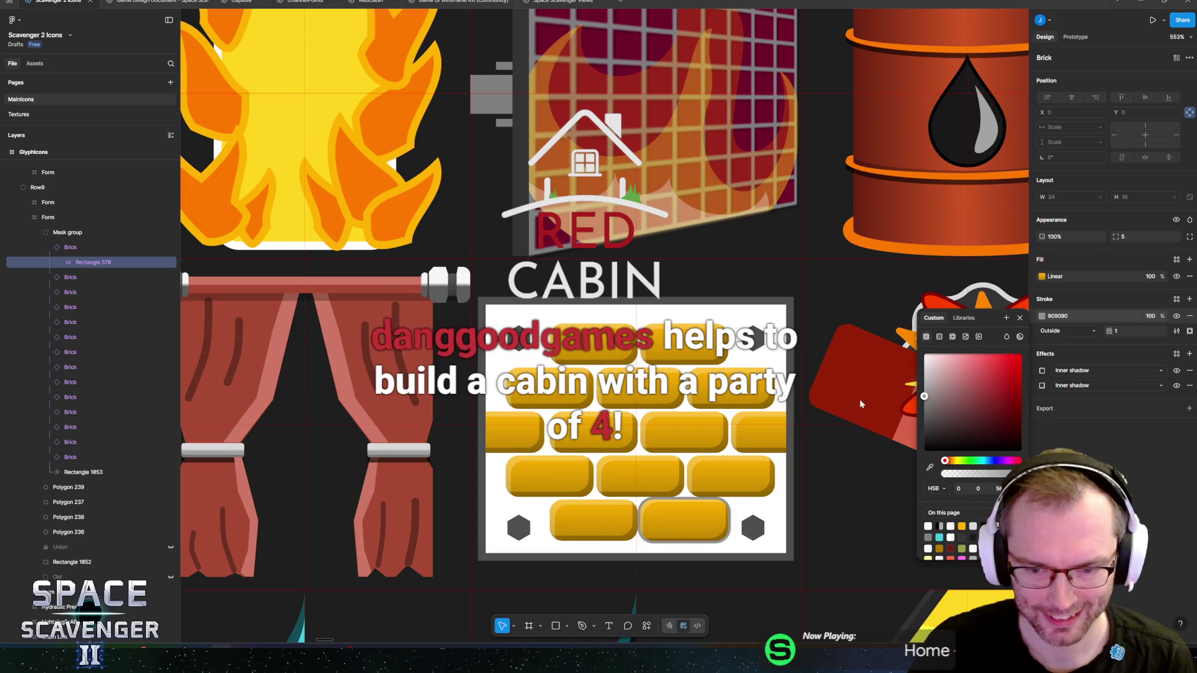
click(930, 467)
click(756, 526)
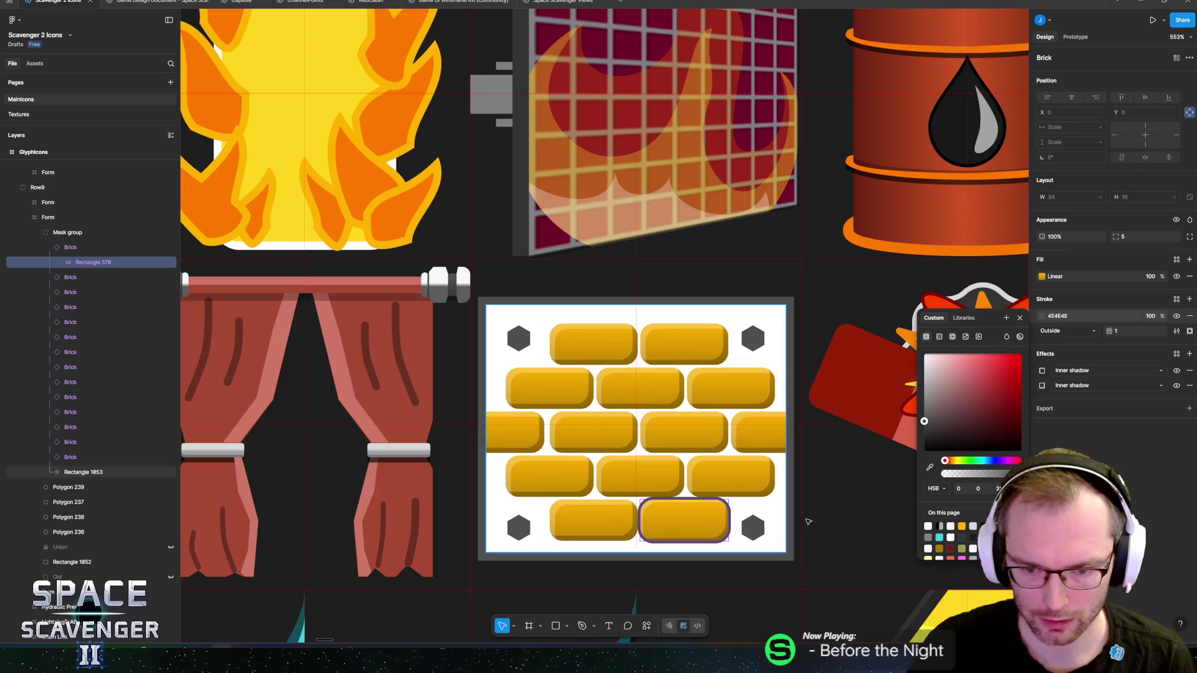
key(Escape)
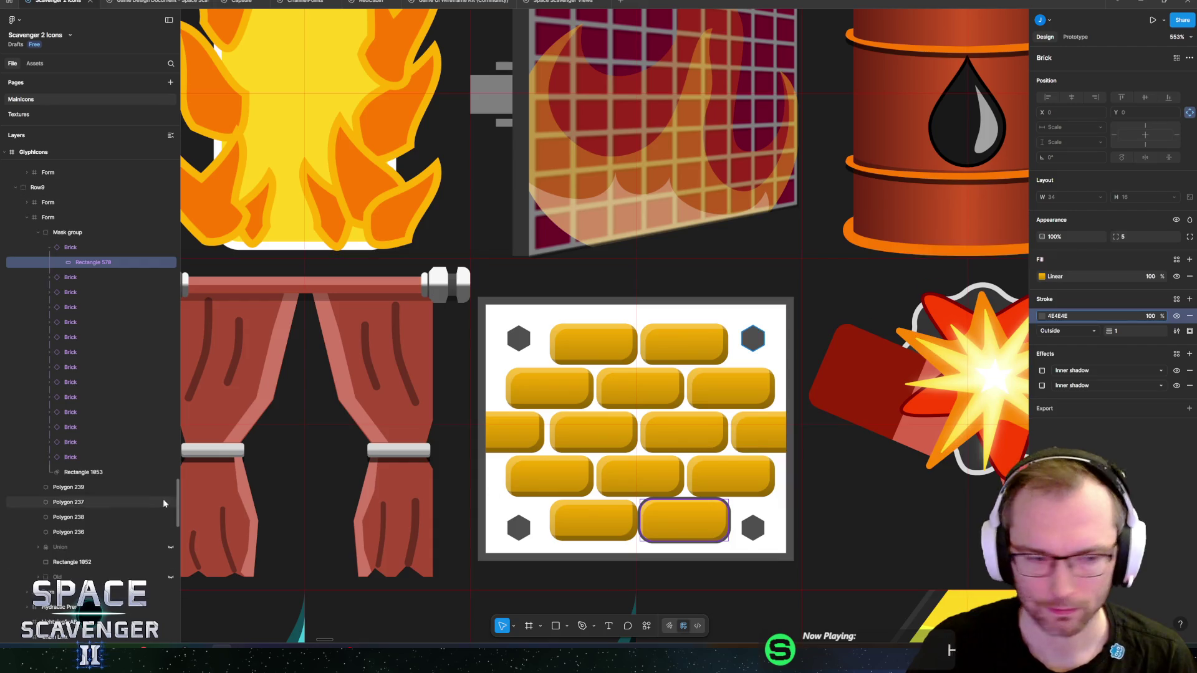
- Expand all the remaining Brick layers in the Layers panel
click(50, 278)
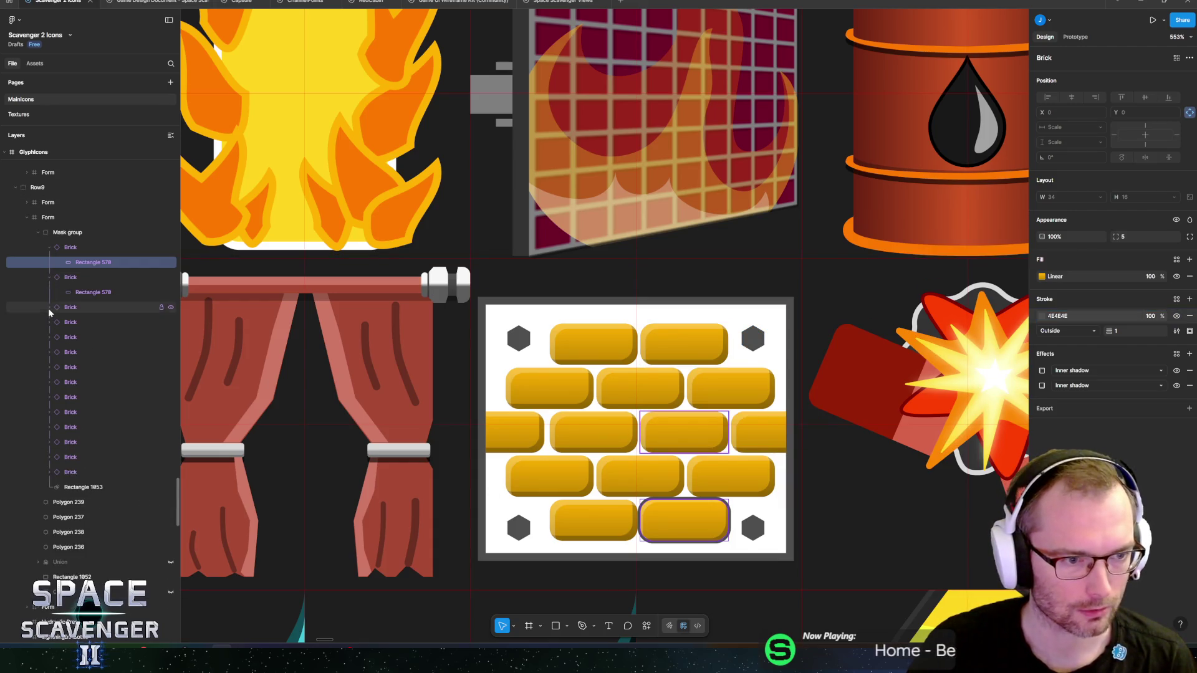
click(49, 308)
click(50, 337)
click(48, 368)
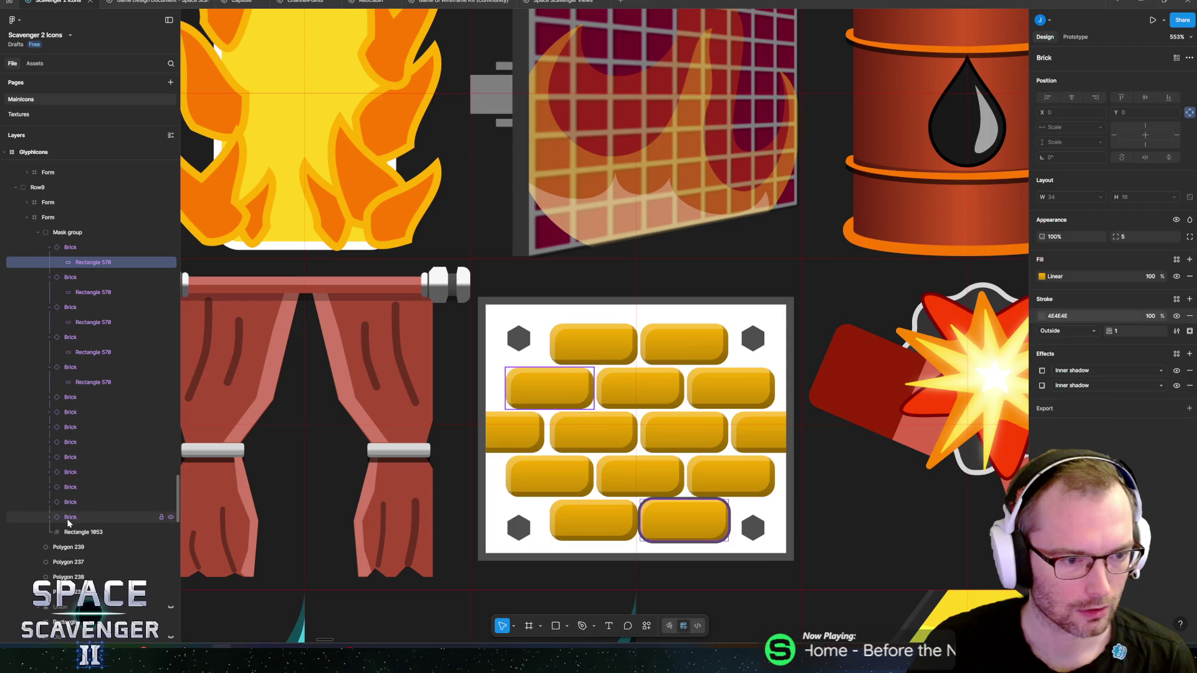
click(49, 517)
click(48, 502)
click(48, 487)
click(49, 472)
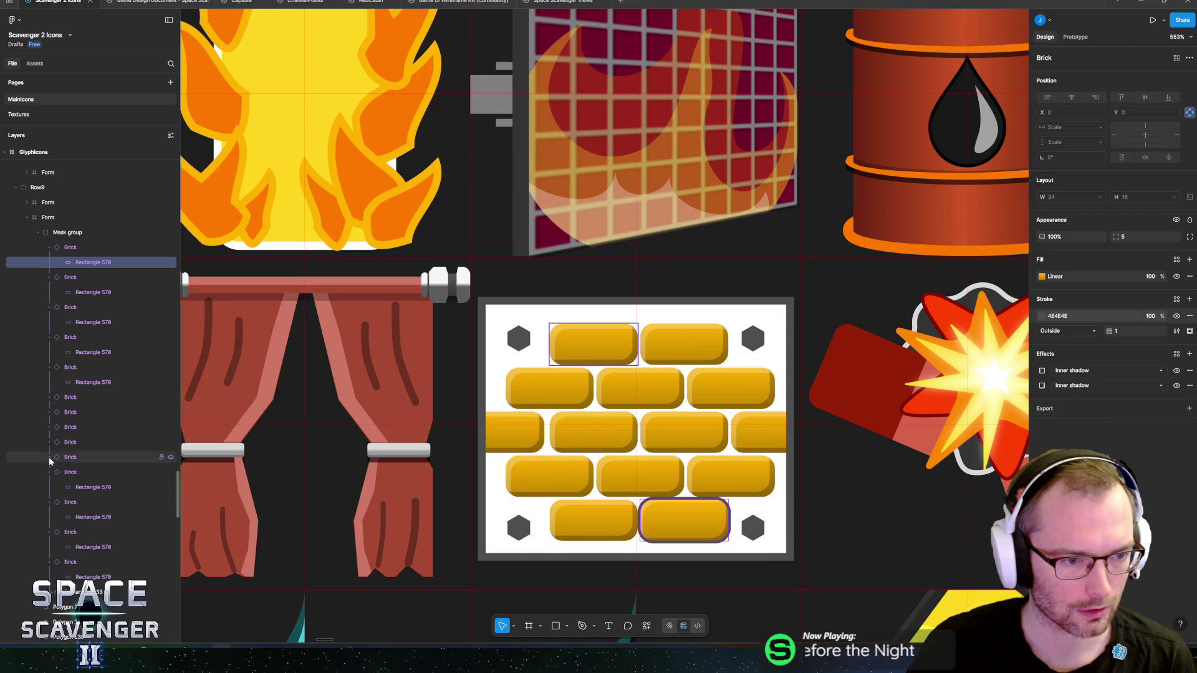
click(49, 457)
click(50, 444)
click(49, 427)
click(49, 412)
- Select every brick's inner rectangle together
click(87, 292)
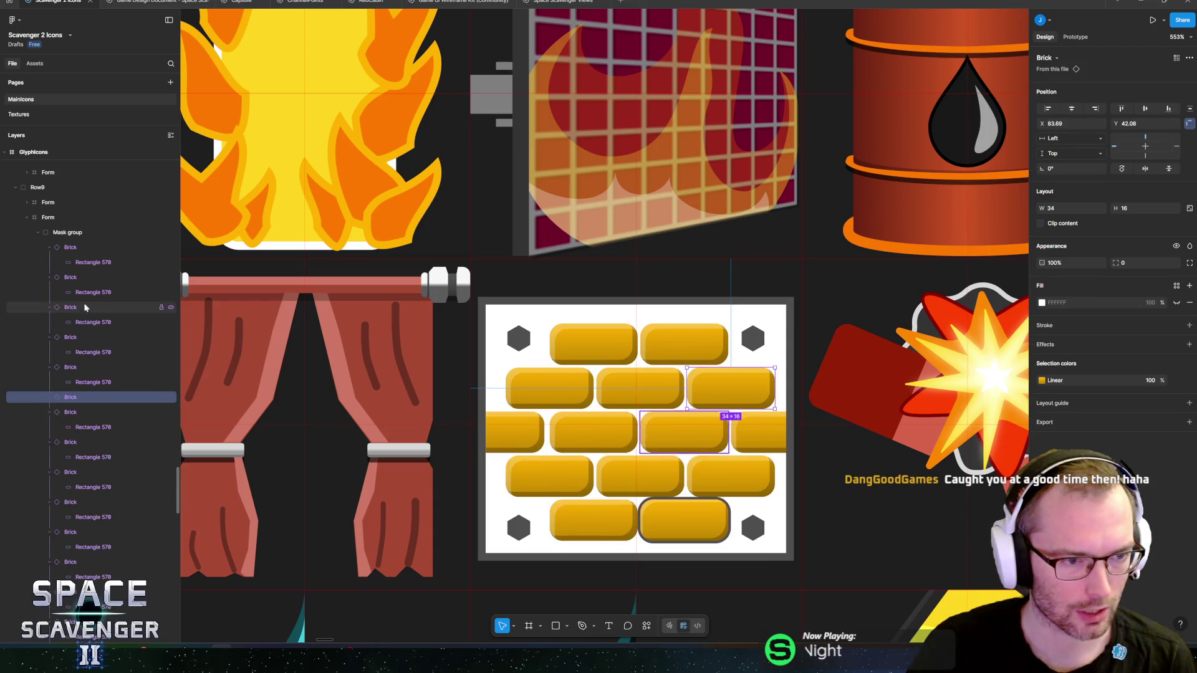
shift+click(87, 322)
shift+click(88, 352)
shift+click(87, 383)
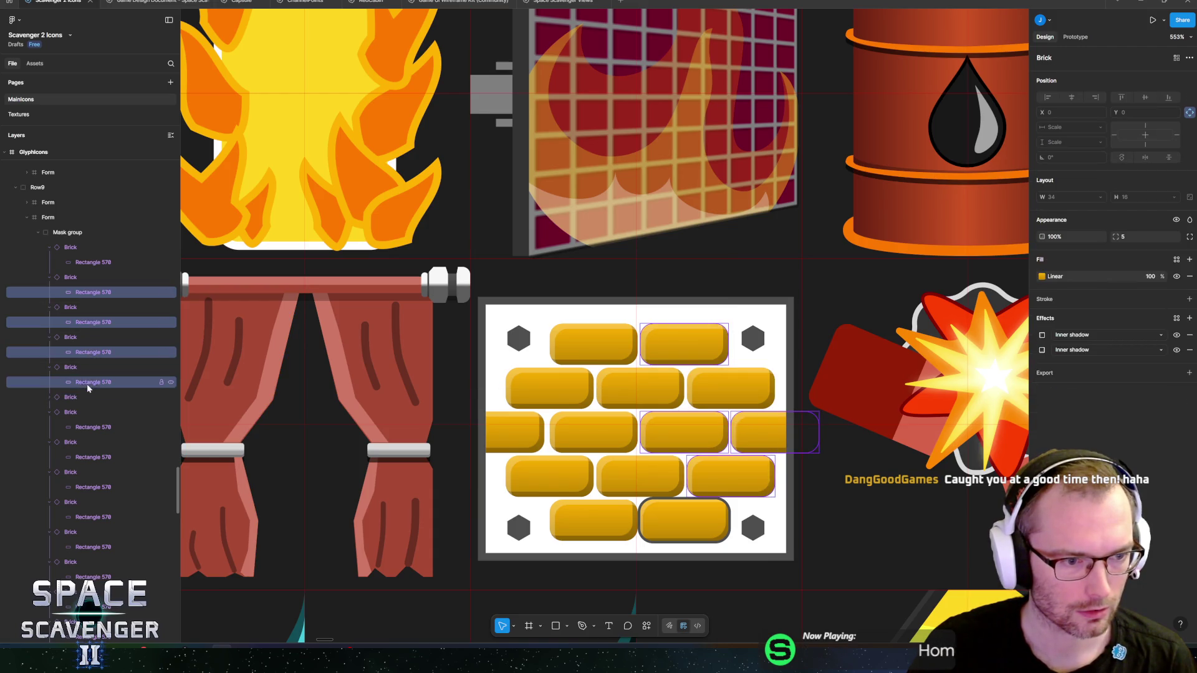
click(49, 397)
shift+click(87, 412)
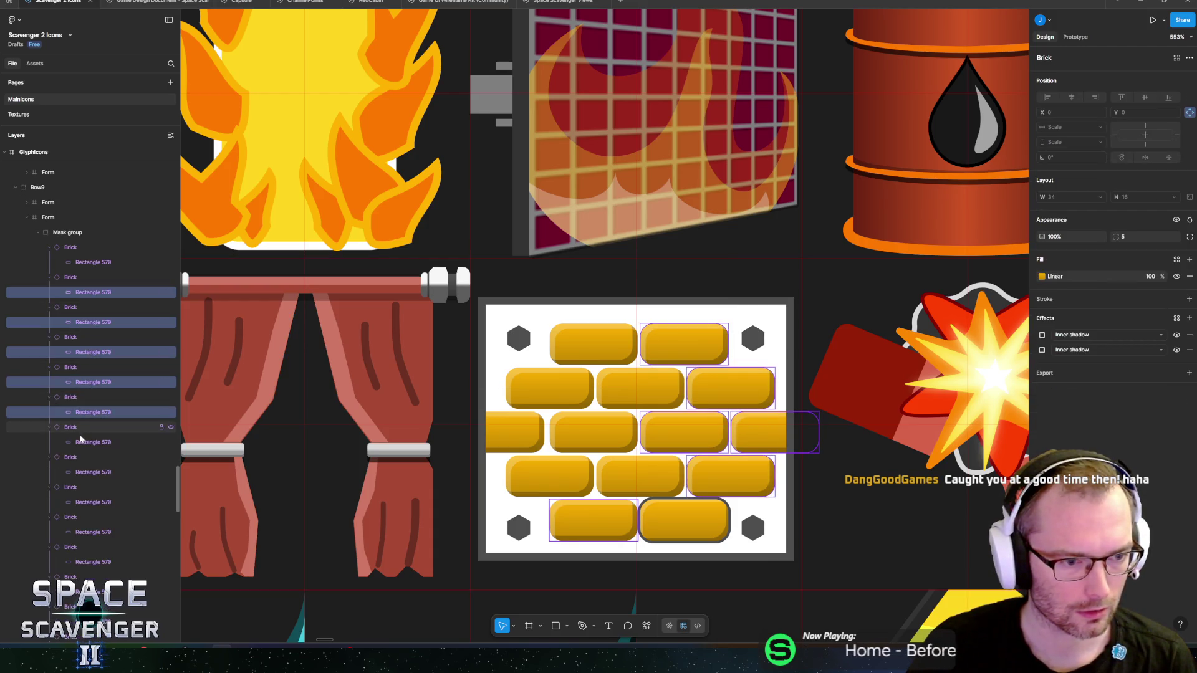
shift+click(87, 443)
shift+click(87, 472)
shift+click(87, 502)
shift+click(87, 532)
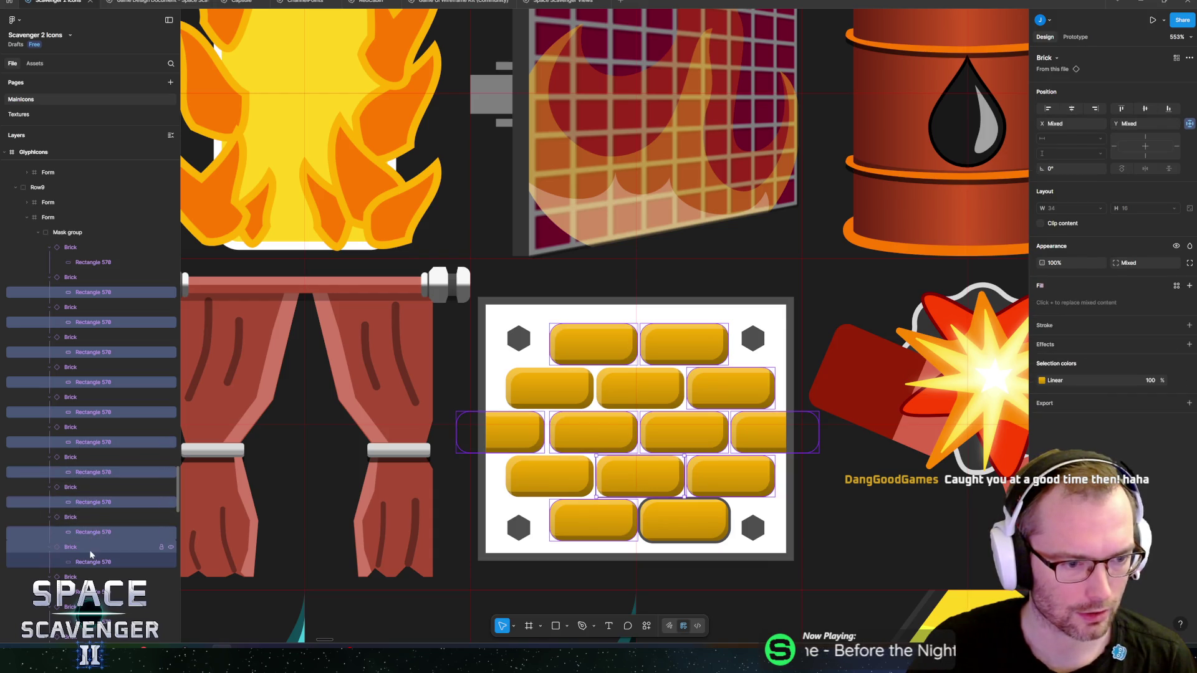
shift+click(87, 562)
shift+click(87, 592)
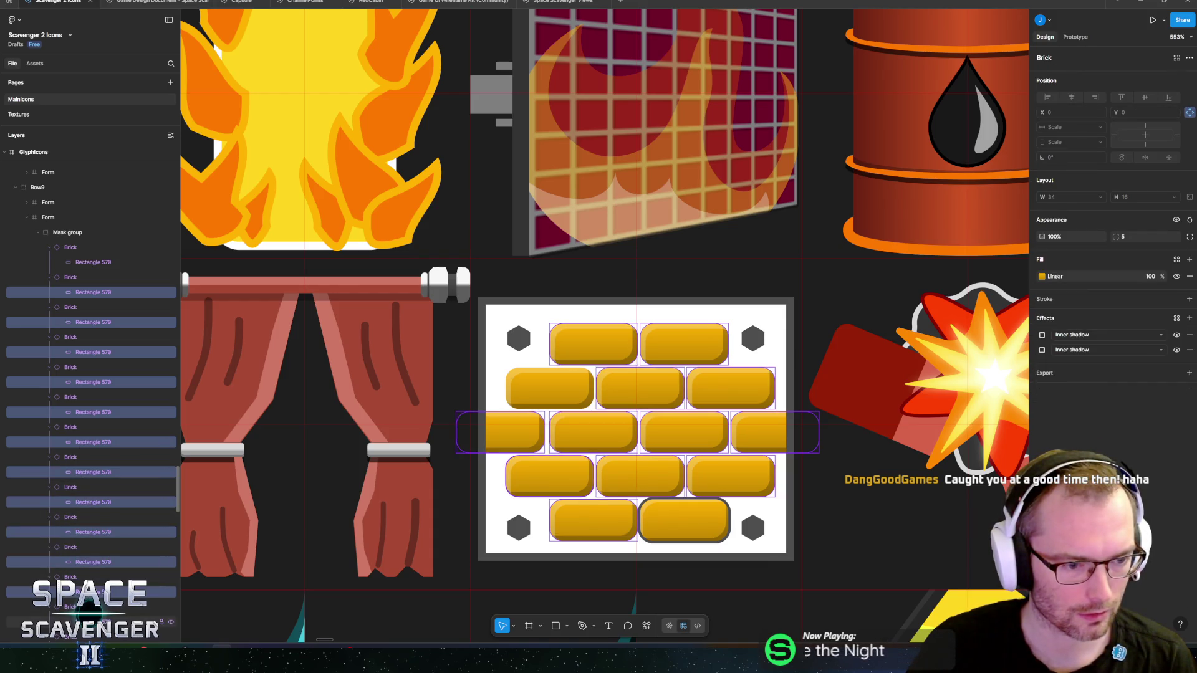
shift+click(88, 621)
scroll(103, 572, down, 3)
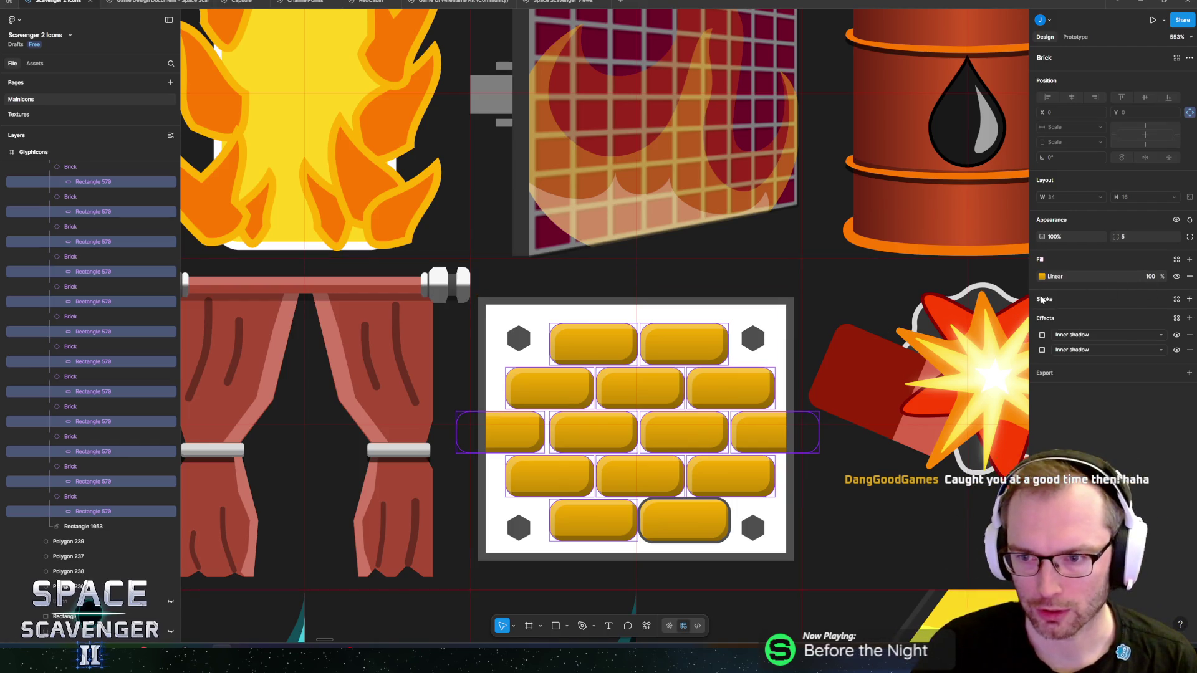
- Give the selected bricks a single 1px 4E4E4E stroke, removing the default black one
click(1037, 300)
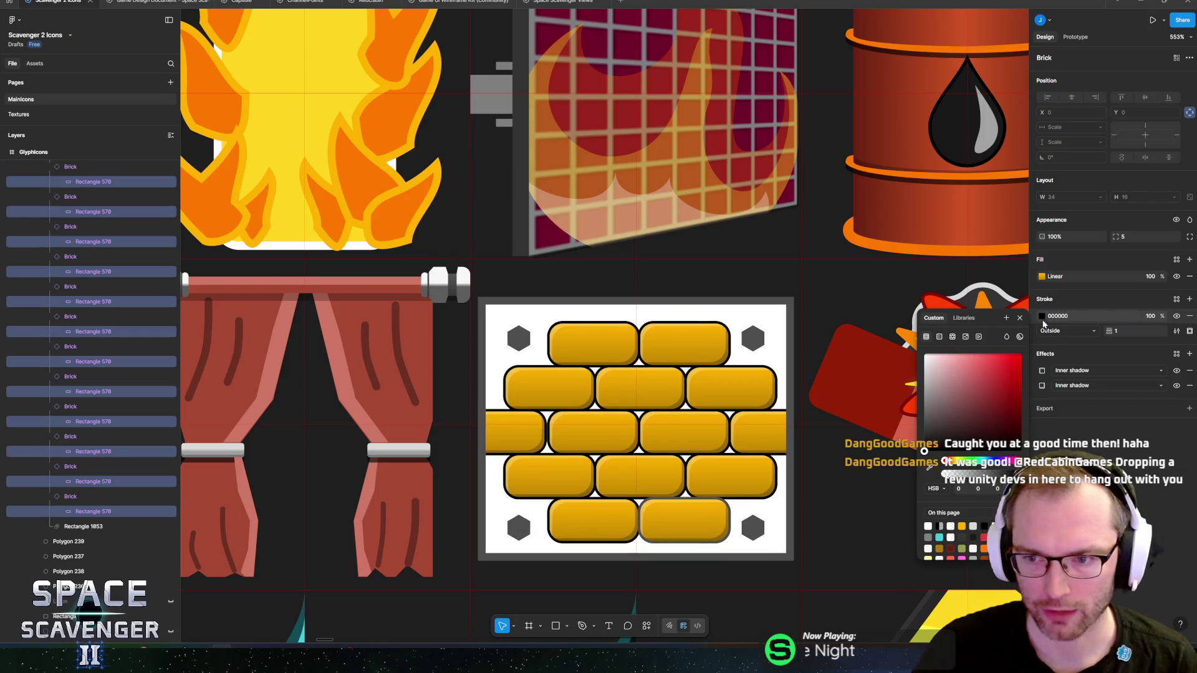
click(1033, 318)
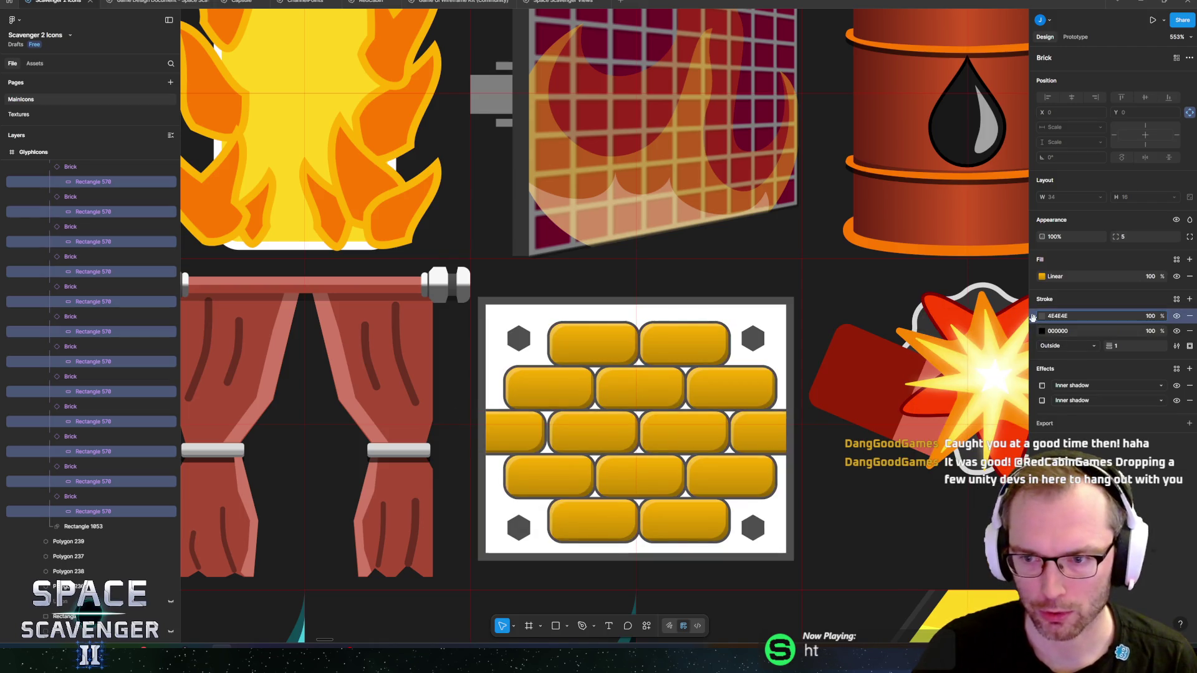
click(1190, 331)
scroll(637, 456, down, 3)
scroll(629, 456, up, 4)
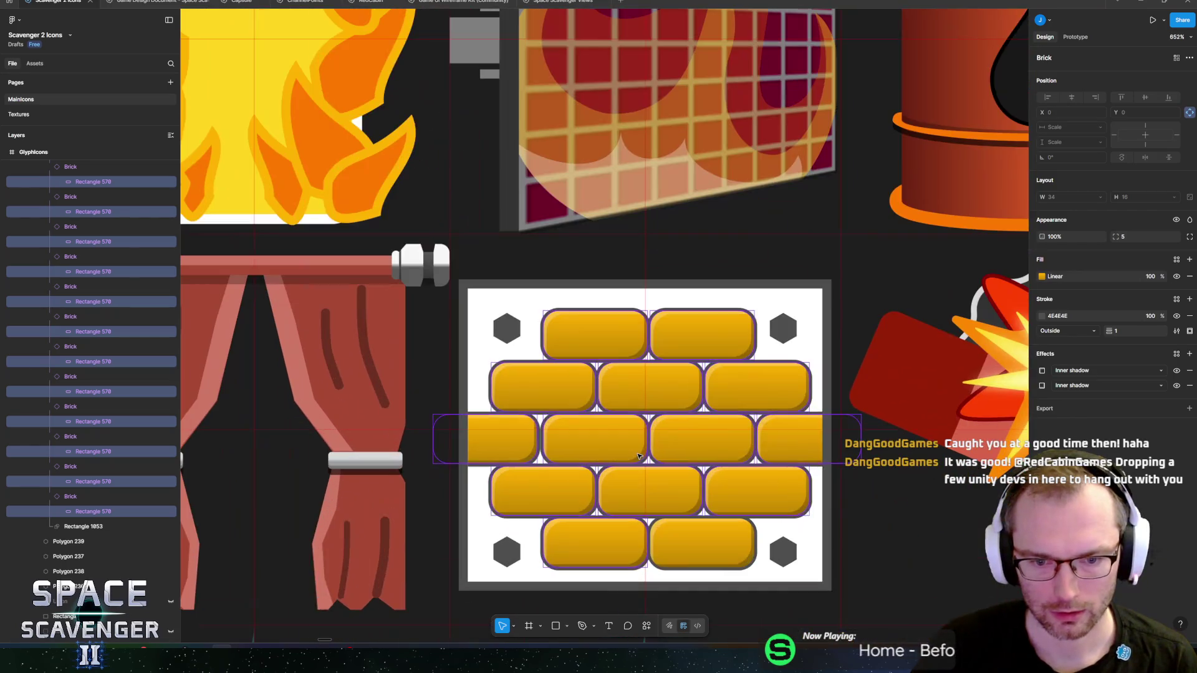
scroll(620, 454, up, 5)
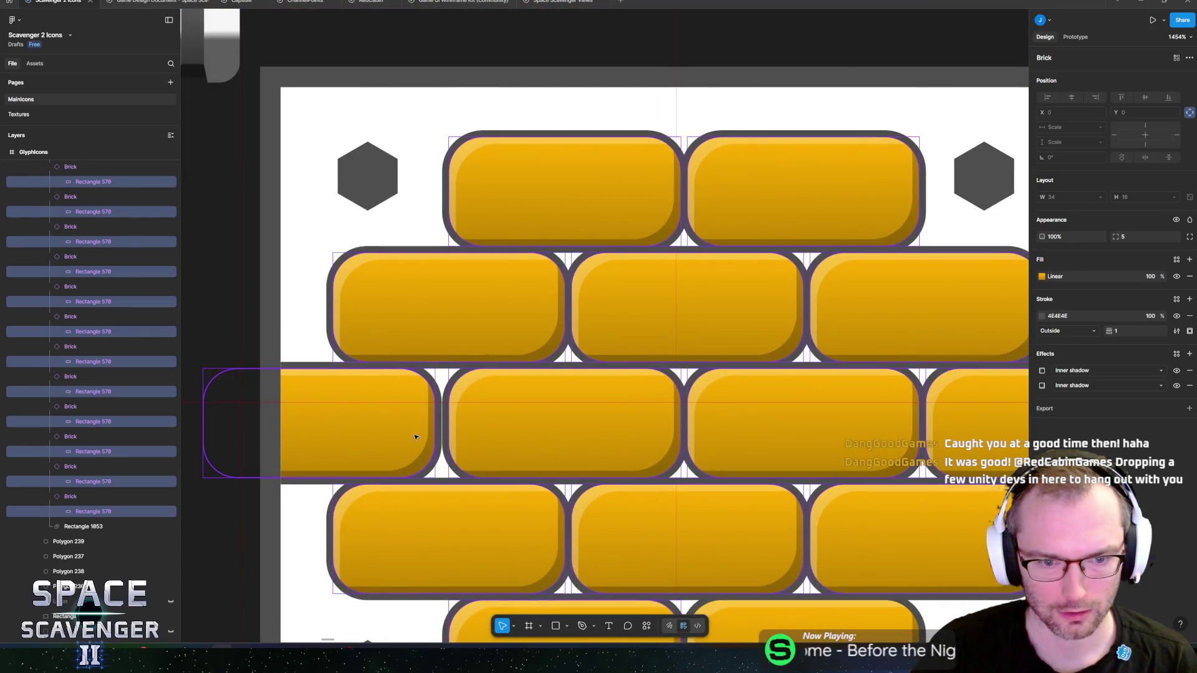
- Move the middle row's left brick to the right end of that row
click(391, 421)
mouse_move(303, 406)
mouse_down()
mouse_move(366, 432)
mouse_move(690, 420)
mouse_move(849, 437)
mouse_up()
scroll(364, 427, down, 3)
scroll(815, 424, up, 3)
scroll(682, 408, down, 5)
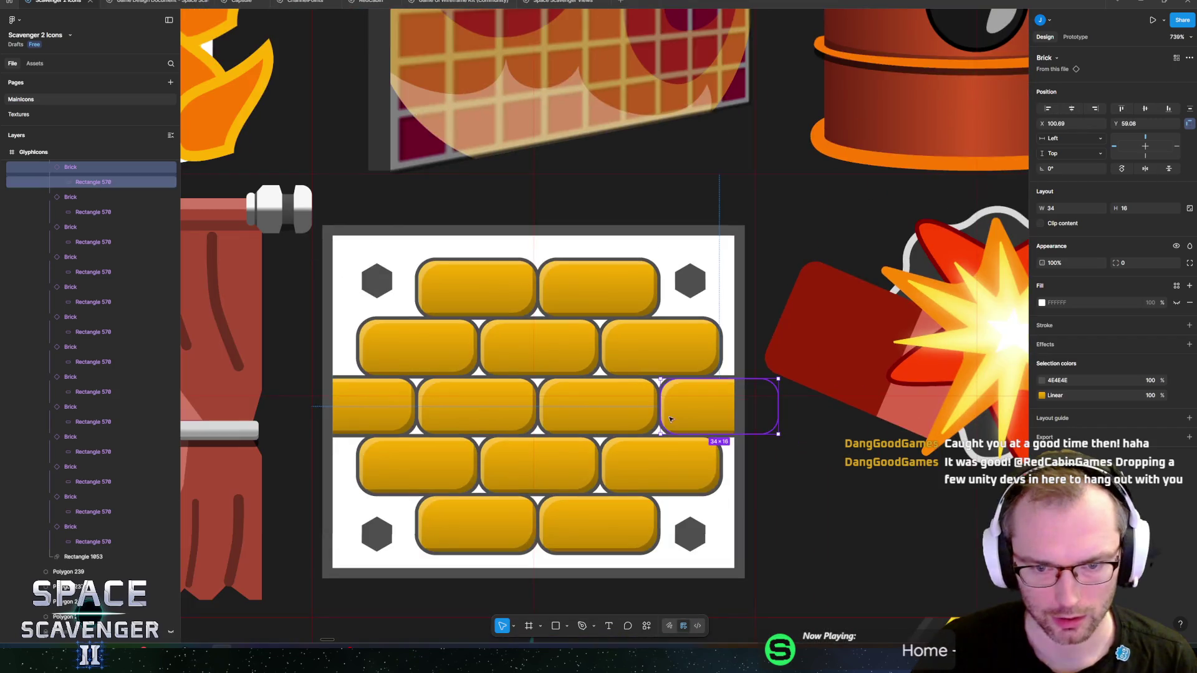
scroll(662, 416, down, 5)
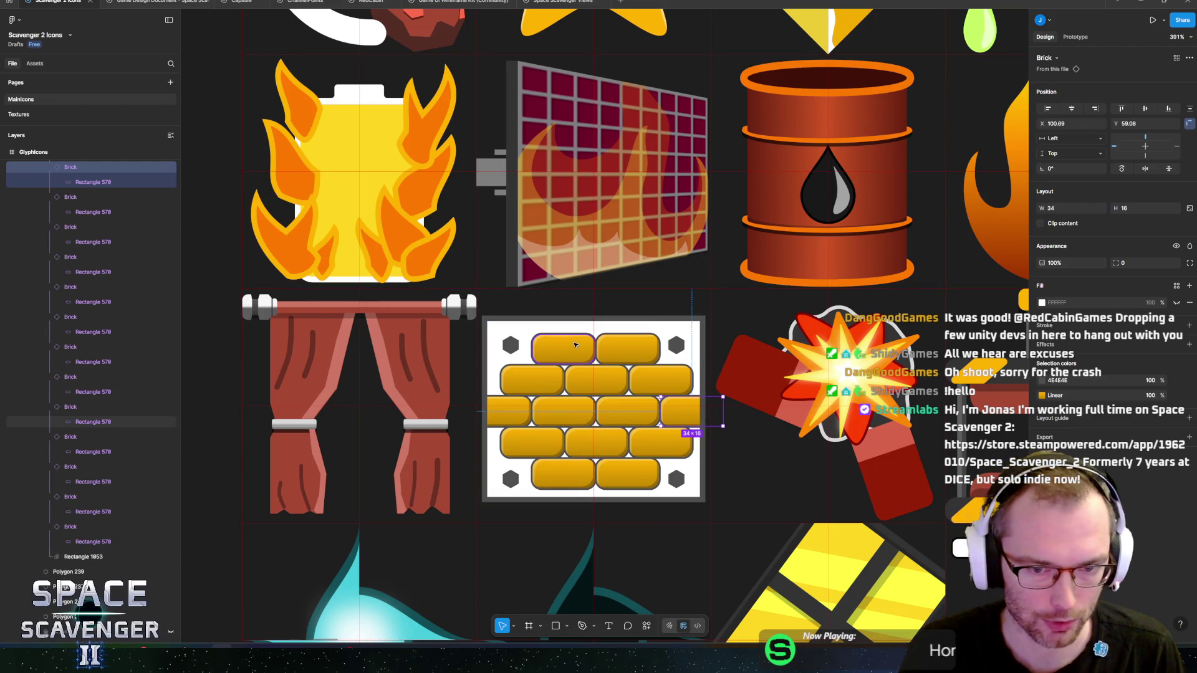
- Duplicate the three second-row bricks as a new row at the tile's bottom edge
scroll(575, 345, down, 5)
scroll(561, 352, up, 8)
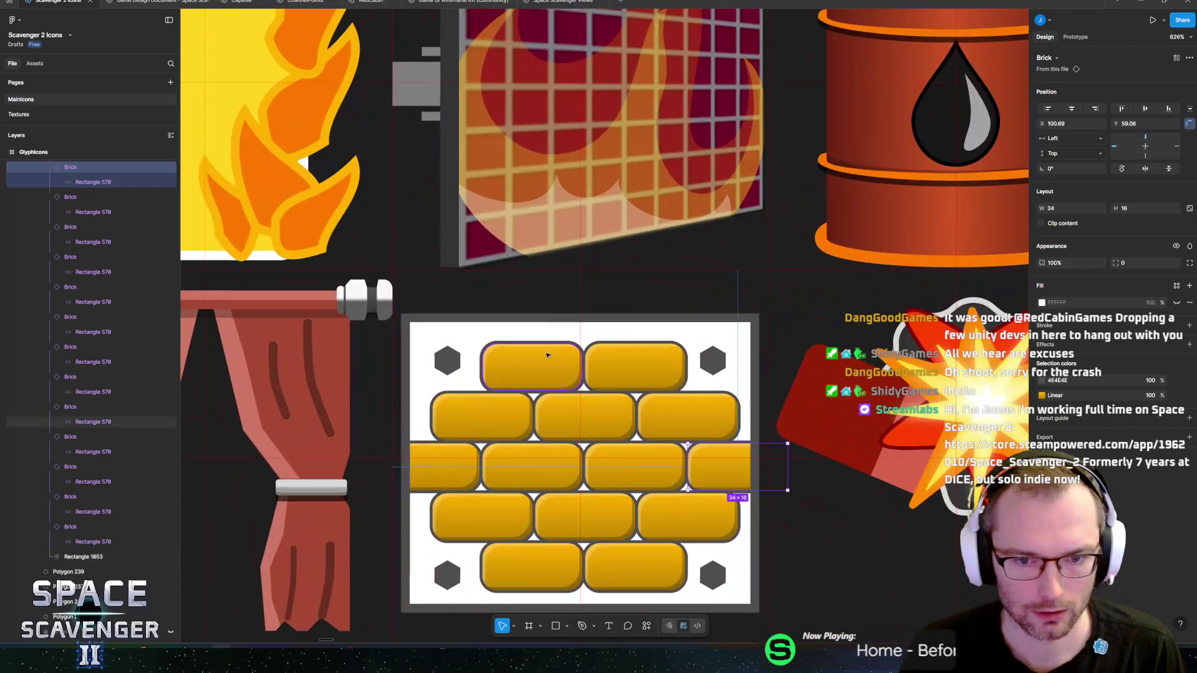
double_click(543, 359)
click(508, 414)
shift+click(561, 424)
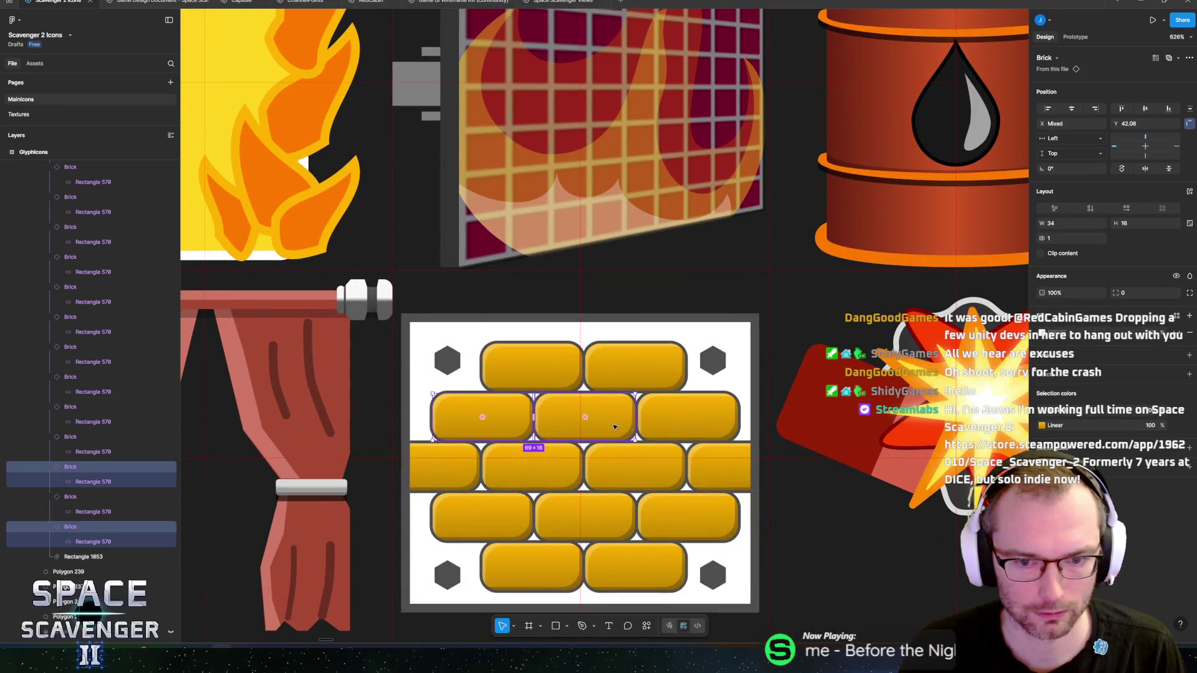
shift+click(678, 424)
mouse_move(678, 424)
mouse_down()
mouse_move(655, 333)
mouse_move(692, 546)
mouse_move(728, 628)
mouse_move(727, 579)
mouse_up()
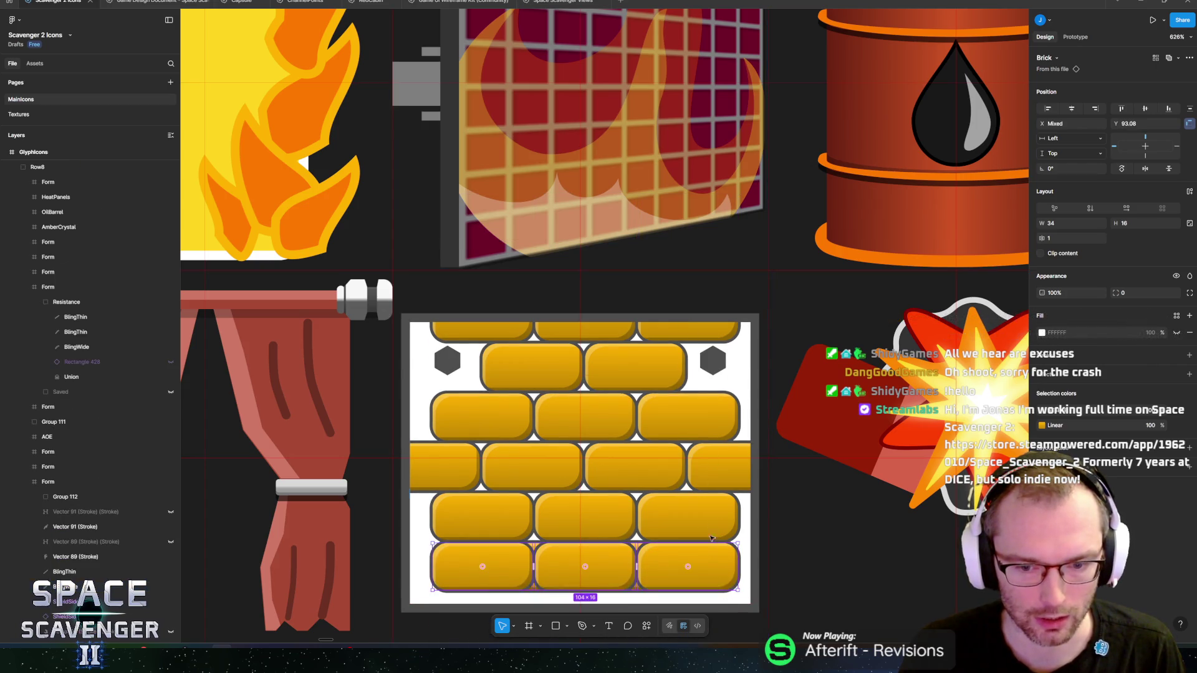
scroll(680, 305, down, 5)
drag(658, 345, 665, 396)
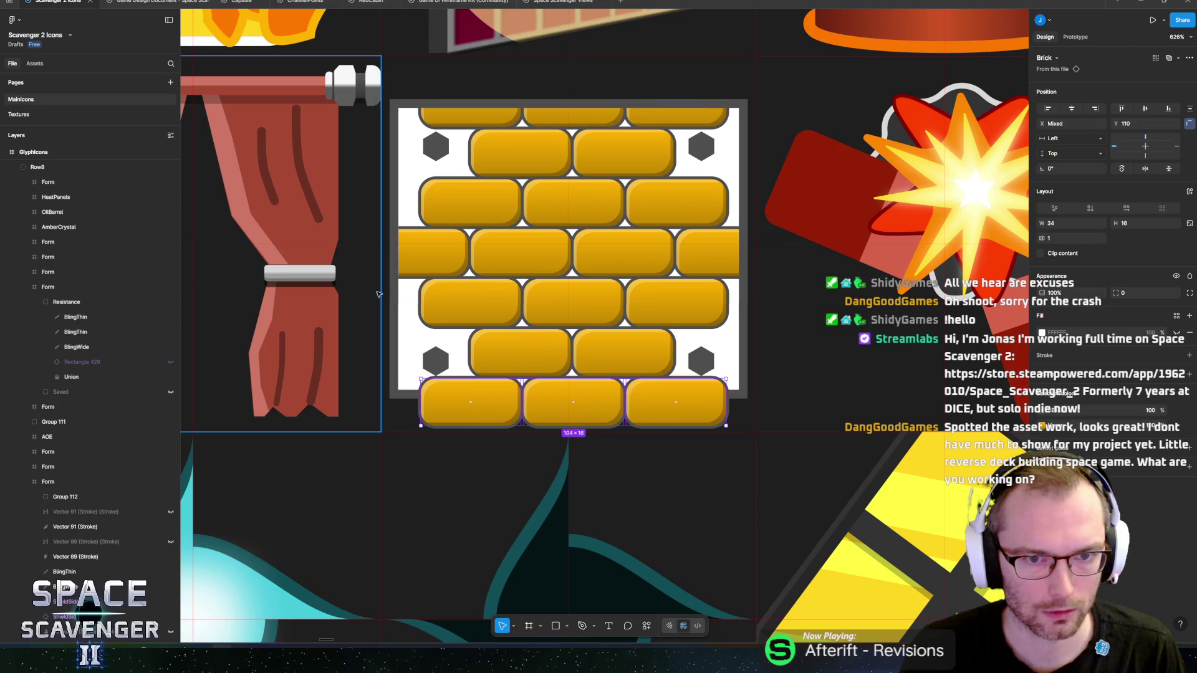
- Move the new bricks into the Mask group, collapse their layers, and select all bricks
scroll(78, 421, down, 10)
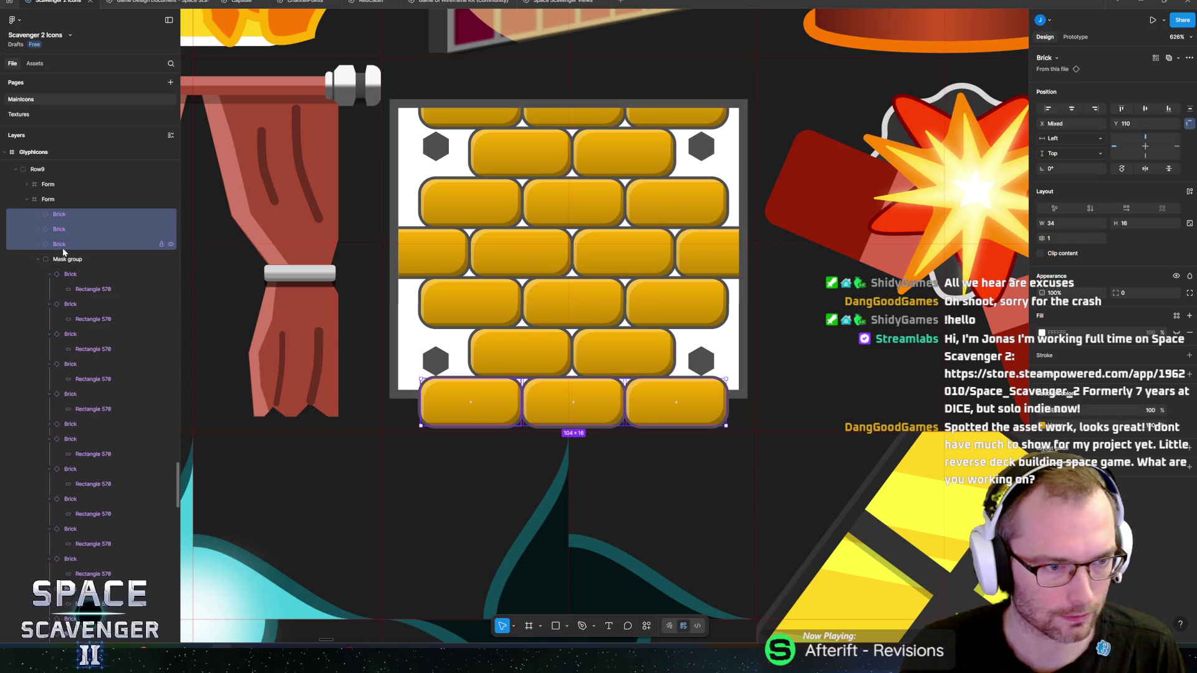
drag(62, 244, 70, 265)
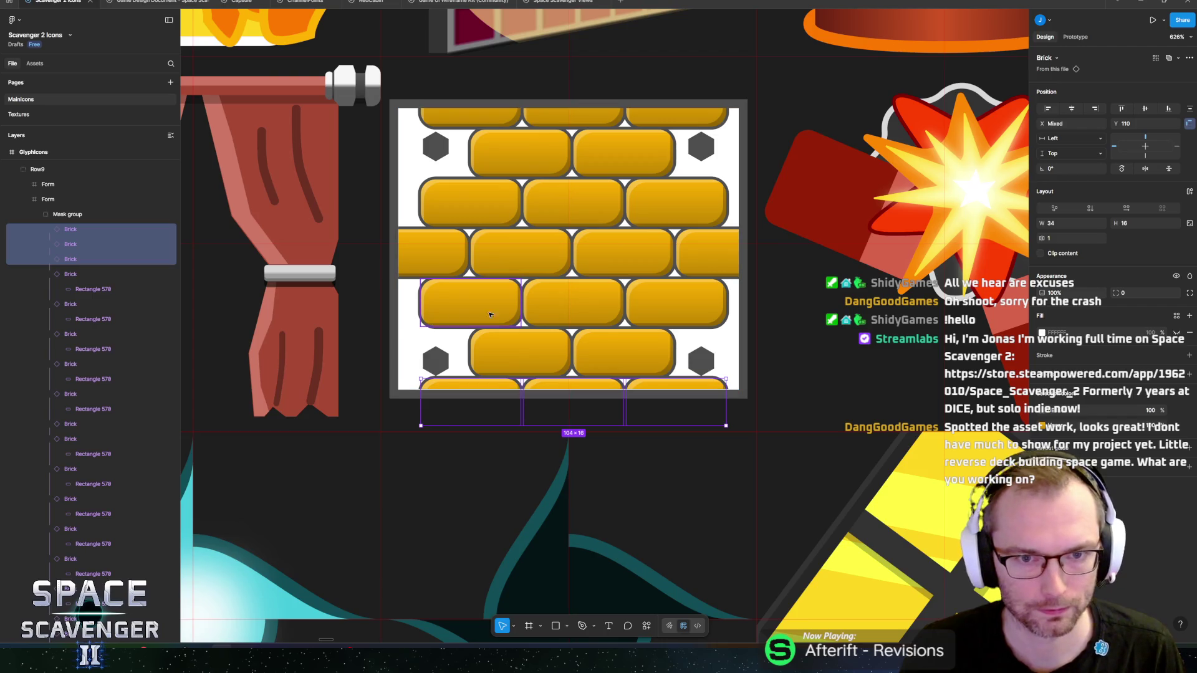
click(39, 214)
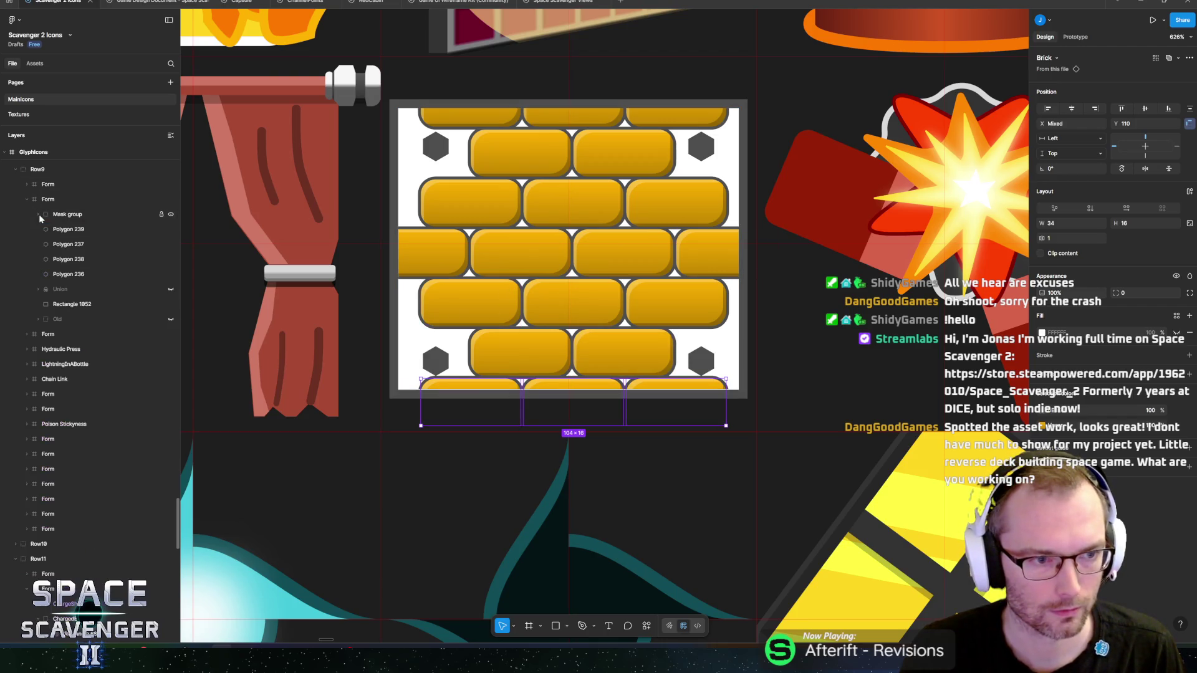
click(39, 215)
alt+click(38, 215)
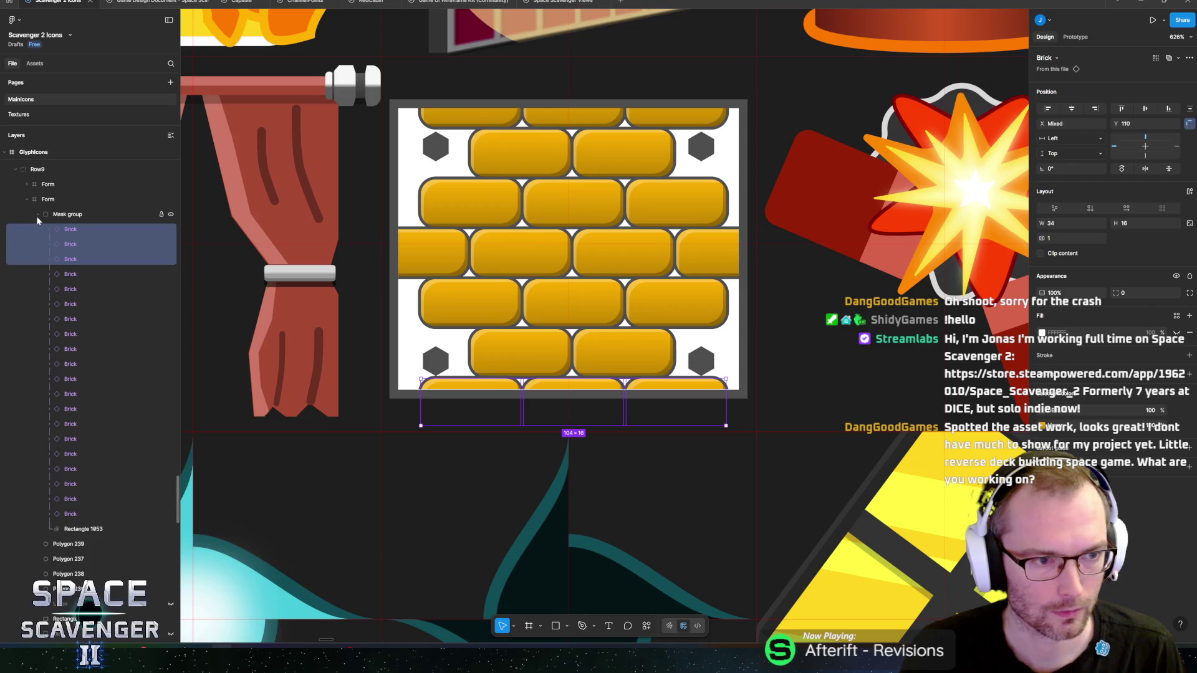
click(70, 514)
key(ctrl+a)
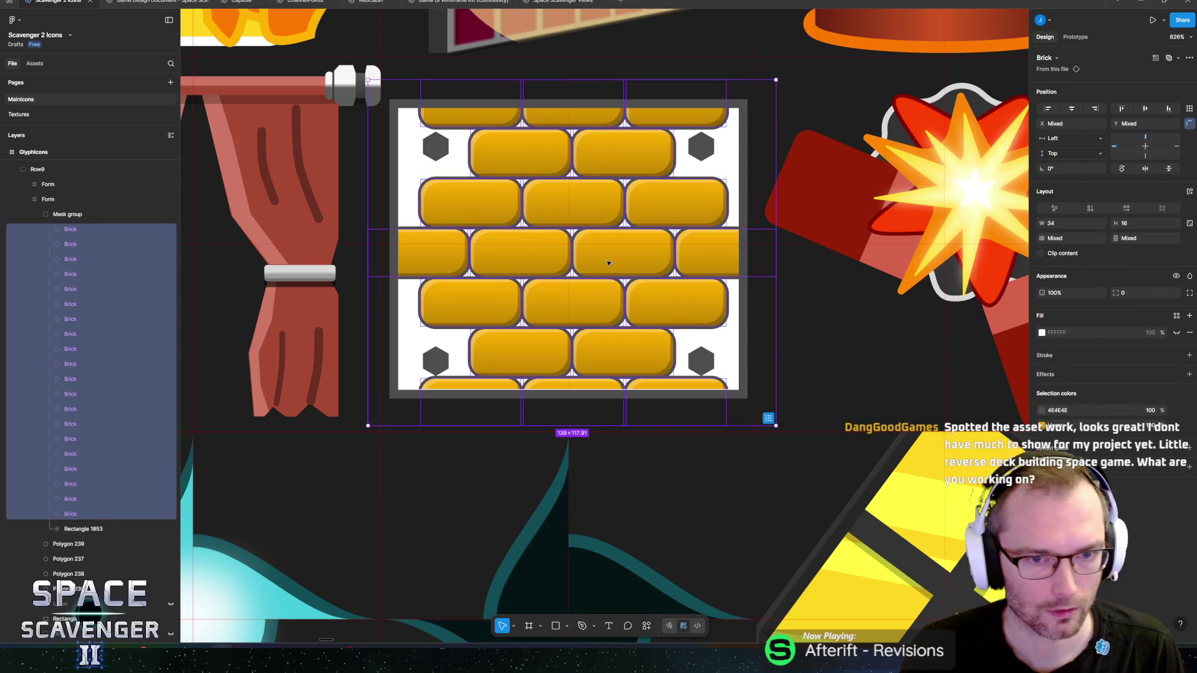
- Move the whole brick wall in the Mask group about 15 px higher within the tile
drag(584, 199, 584, 197)
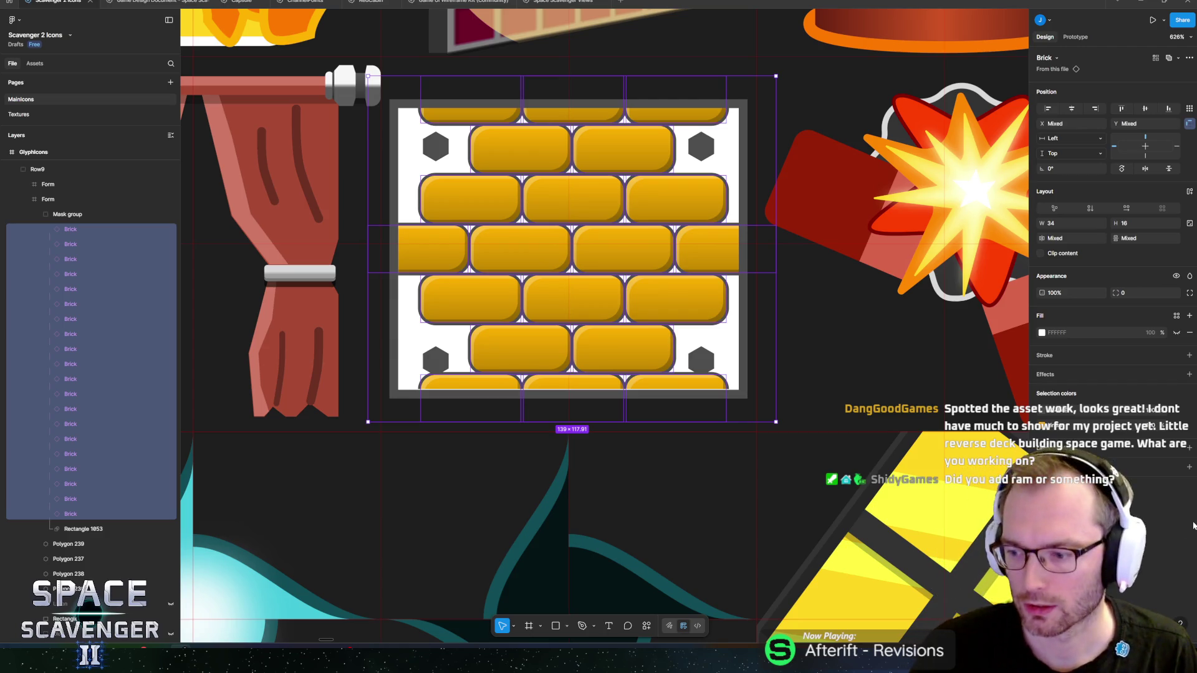
scroll(460, 361, up, 2)
scroll(460, 362, right, 2)
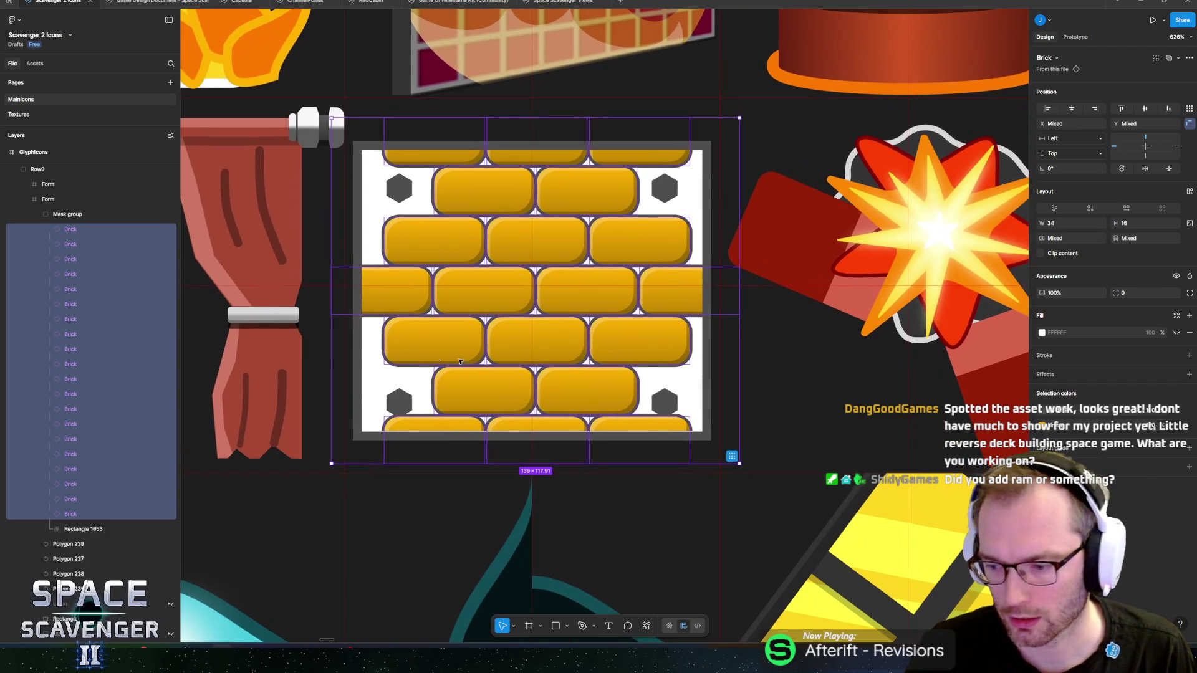
- Select the hexagon bolts, including Polygon 239/237, and nudge them vertically into the gaps between brick rows
double_click(405, 414)
click(402, 403)
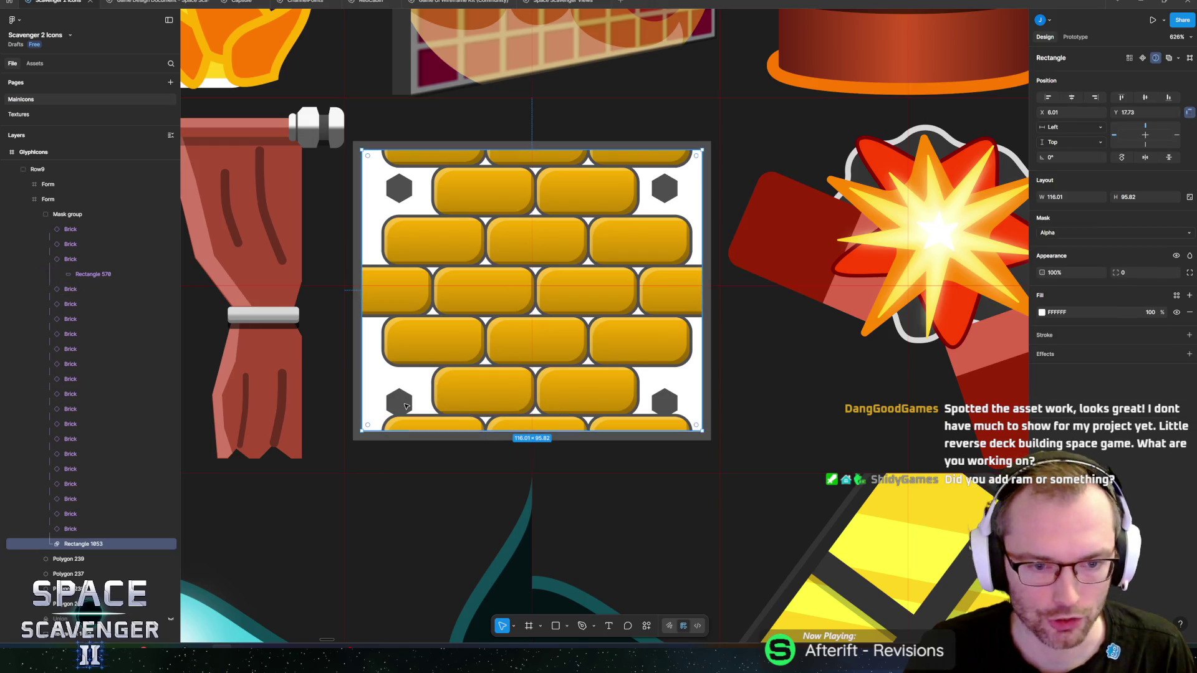
click(95, 560)
click(70, 574)
click(83, 567)
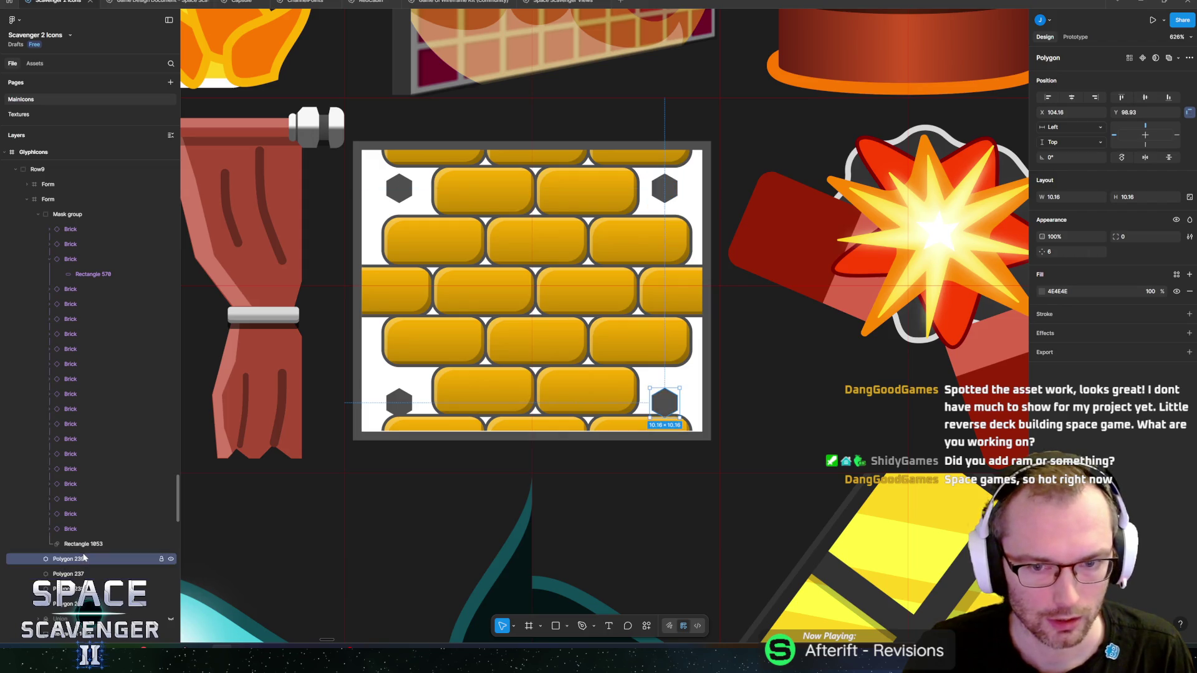
shift+click(75, 590)
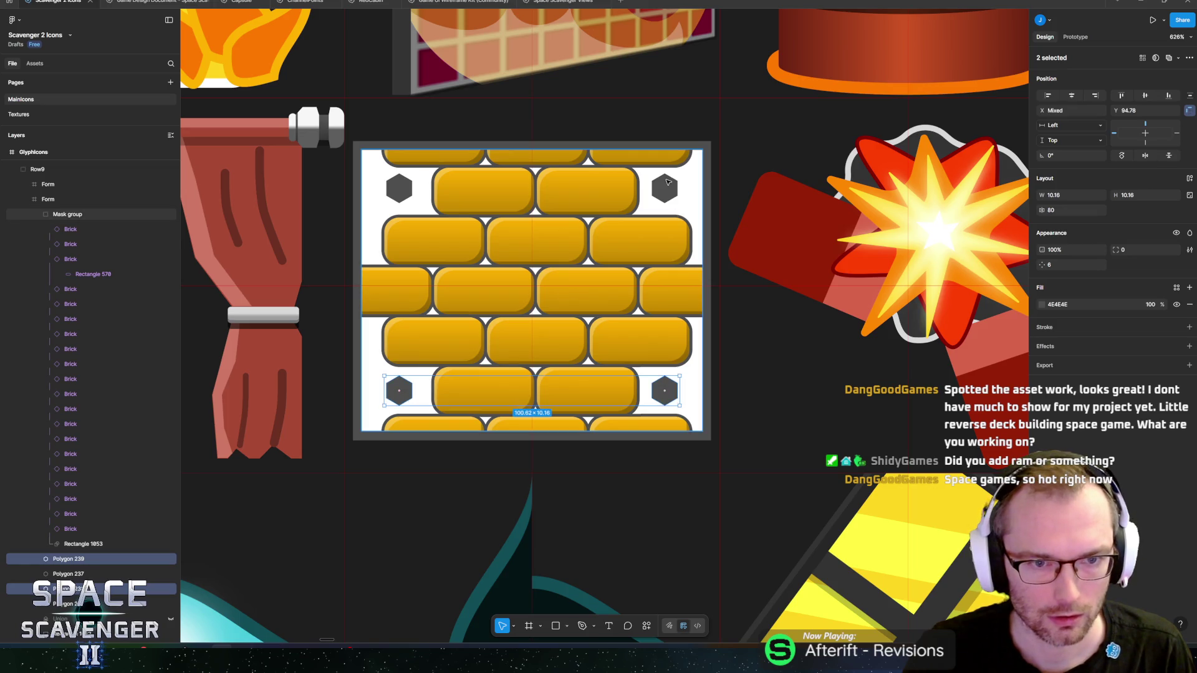
double_click(515, 215)
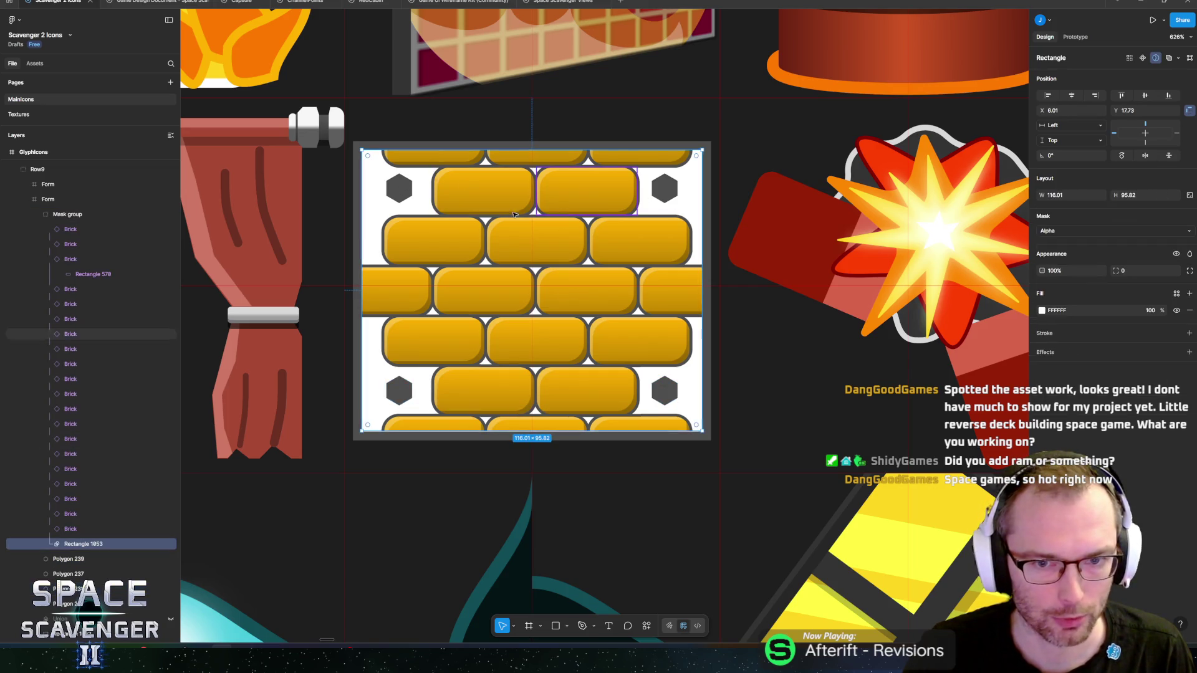
click(110, 560)
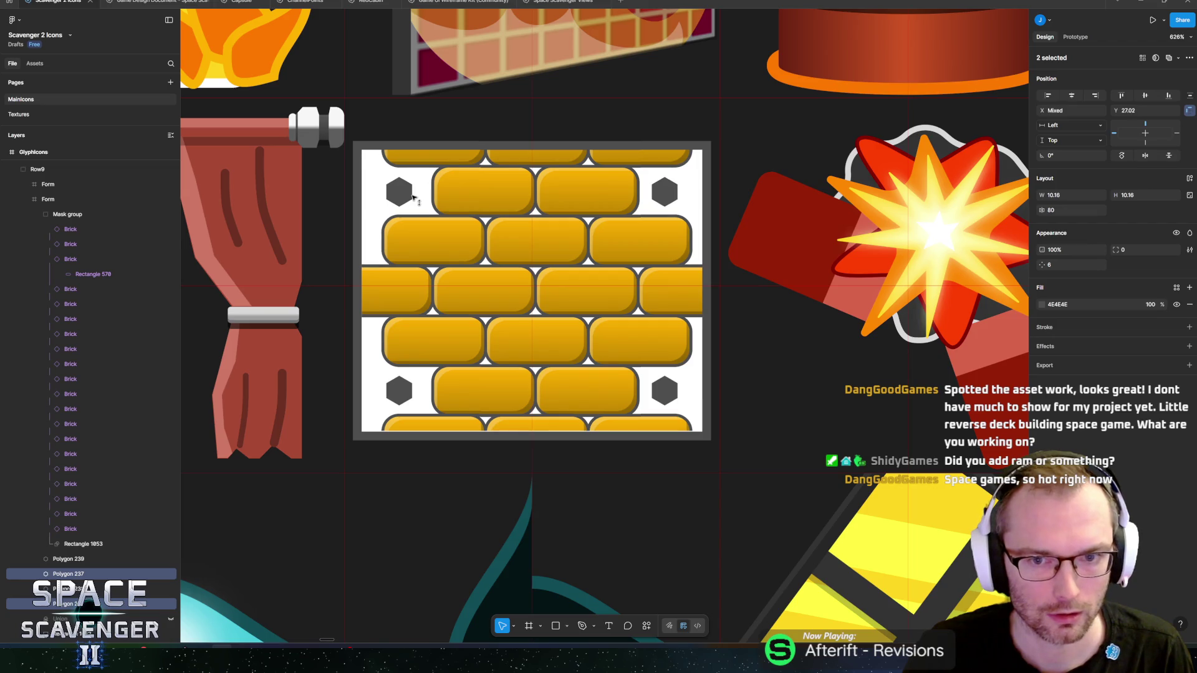
- Zoom out to the icon sheet and select the GlyphIcons atlas frame
click(702, 181)
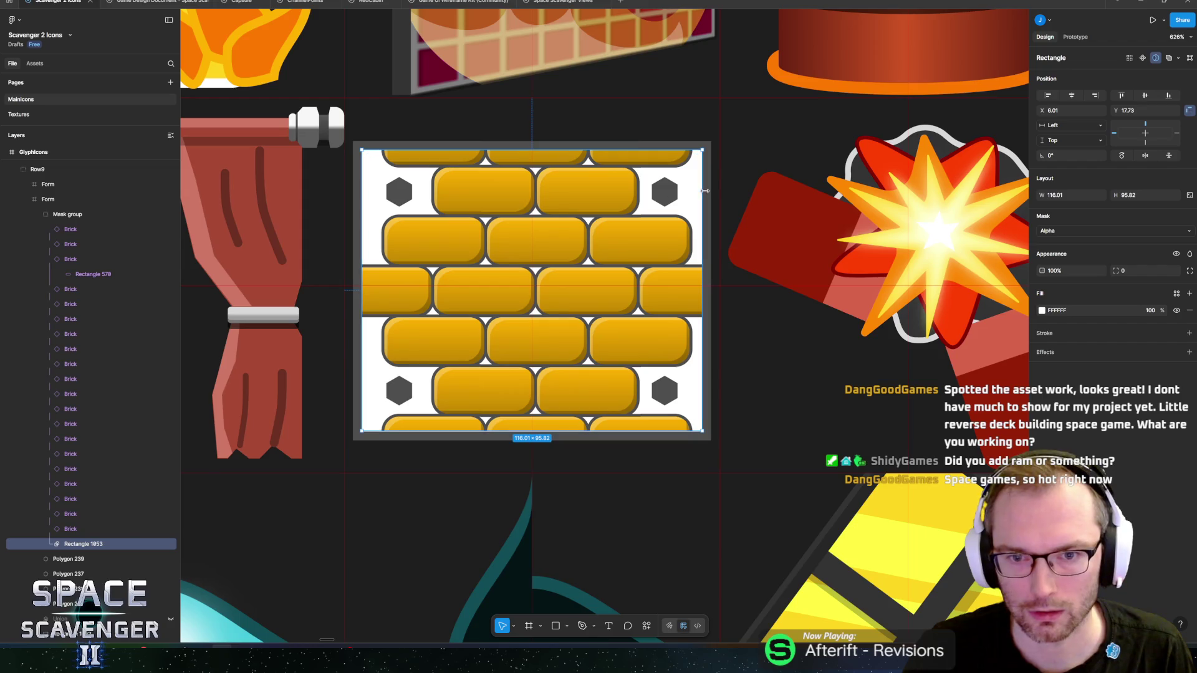
click(711, 193)
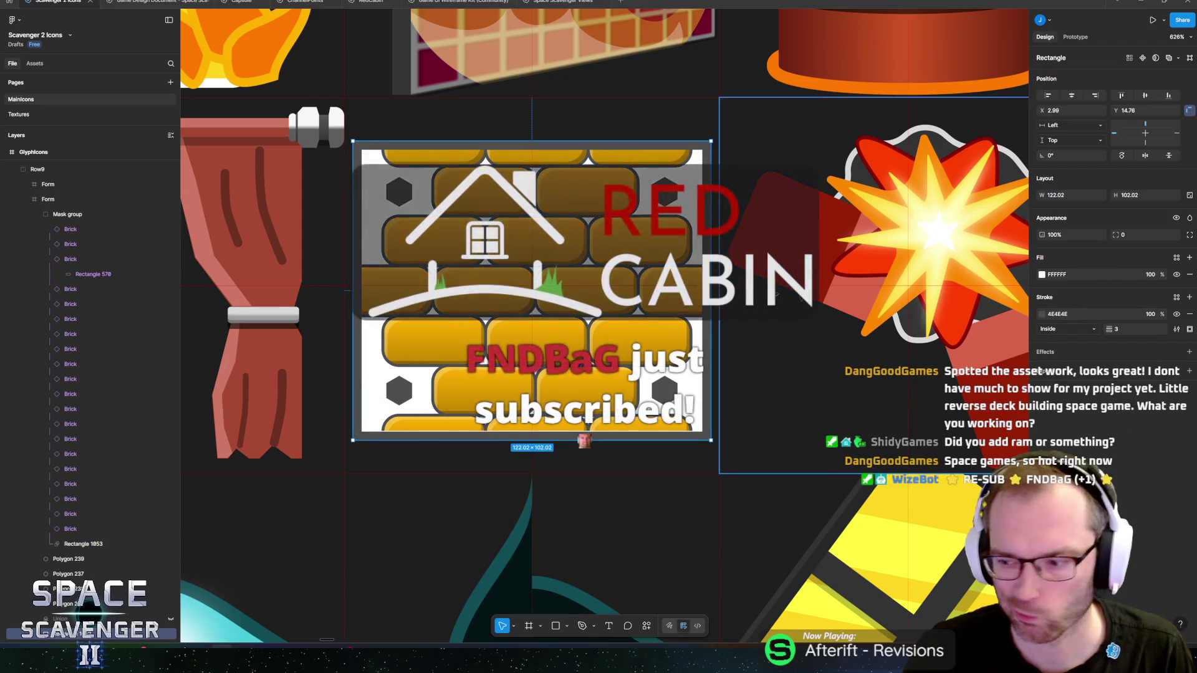
scroll(667, 356, down, 5)
scroll(635, 362, down, 3)
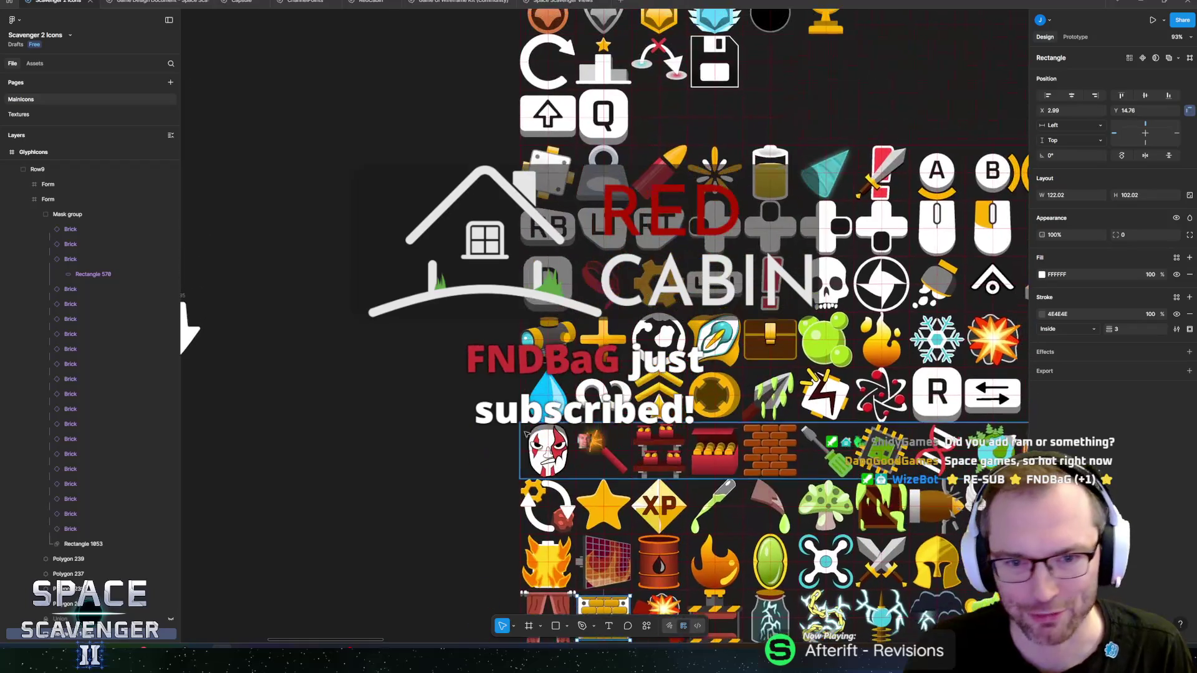
scroll(449, 361, down, 3)
scroll(550, 199, up, 5)
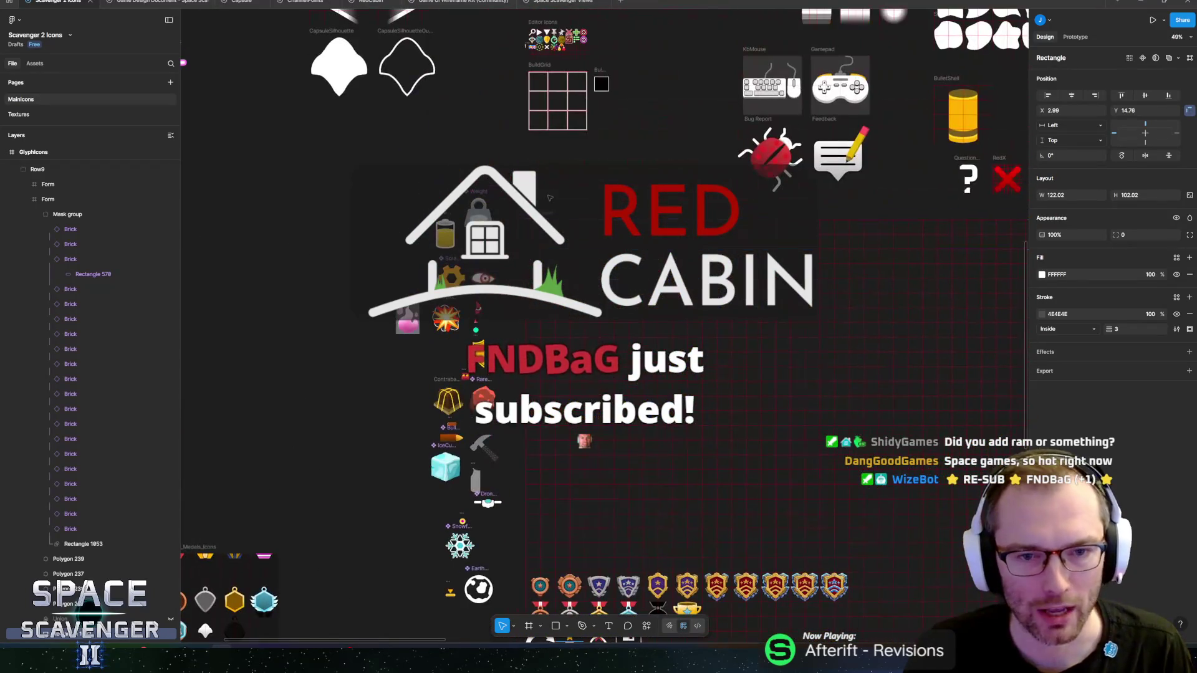
click(550, 214)
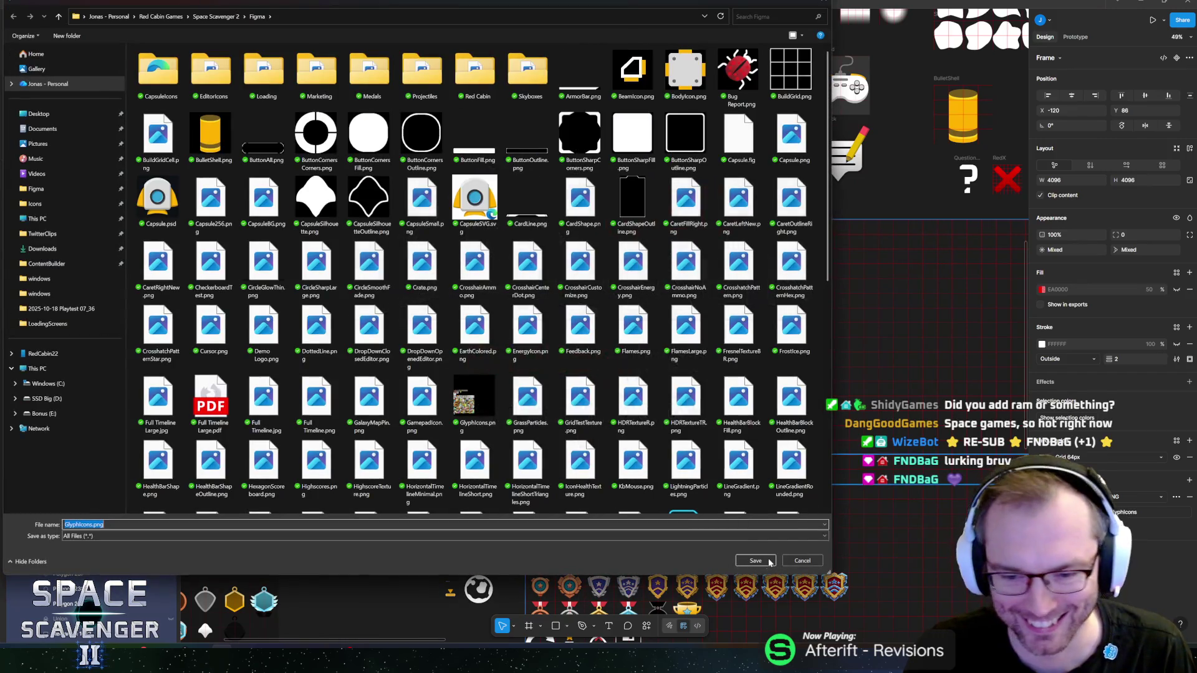
- Export the GlyphIcons frame as PNG, overwrite GlyphIcons.png, and switch to Unity
key(Return)
click(621, 322)
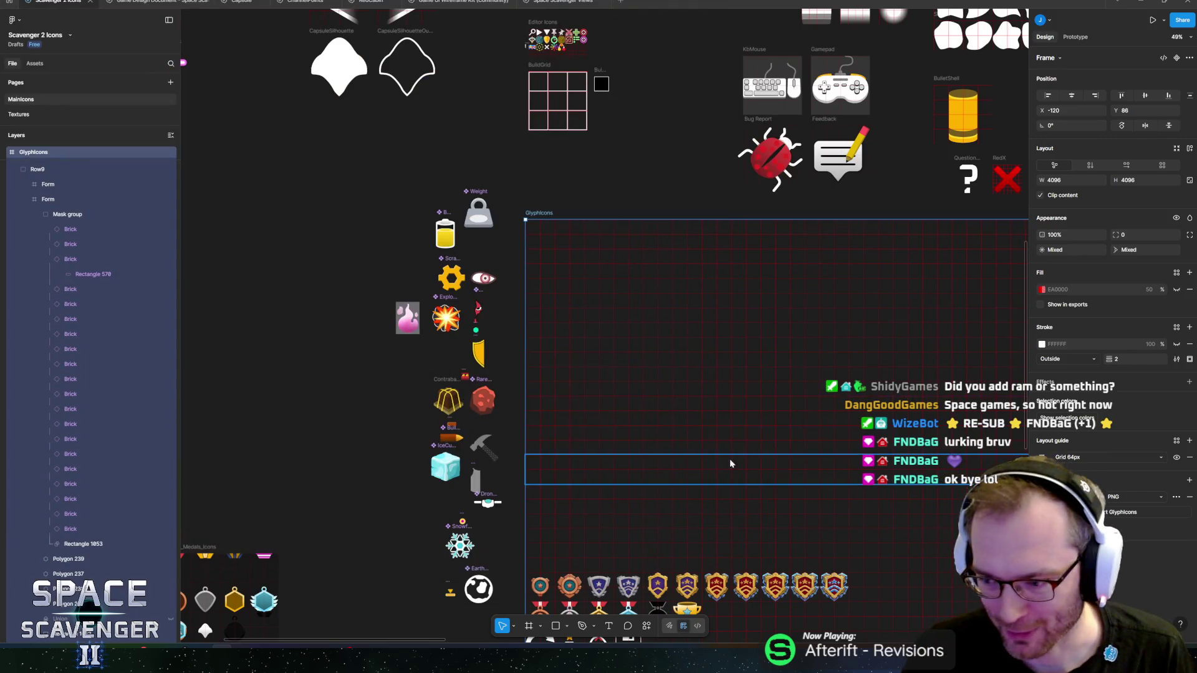
scroll(730, 459, down, 7)
scroll(582, 291, down, 3)
scroll(406, 308, up, 2)
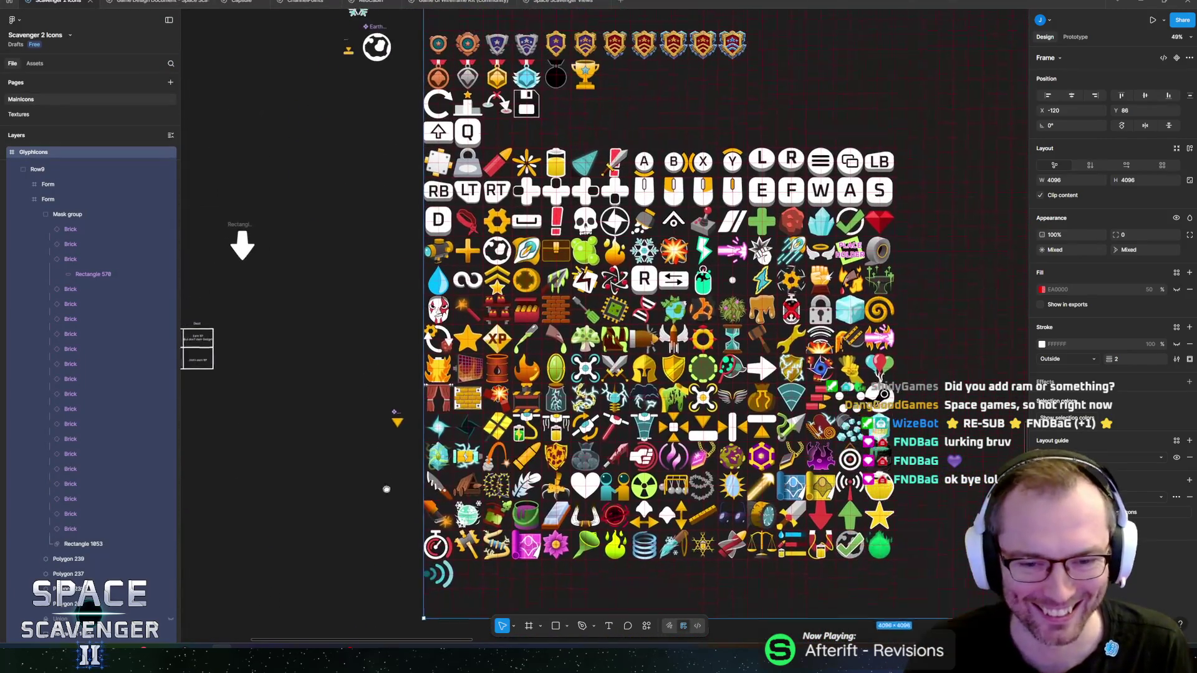
ctrl+scroll(406, 317, up, 3)
scroll(405, 317, right, 2)
scroll(374, 337, up, 1)
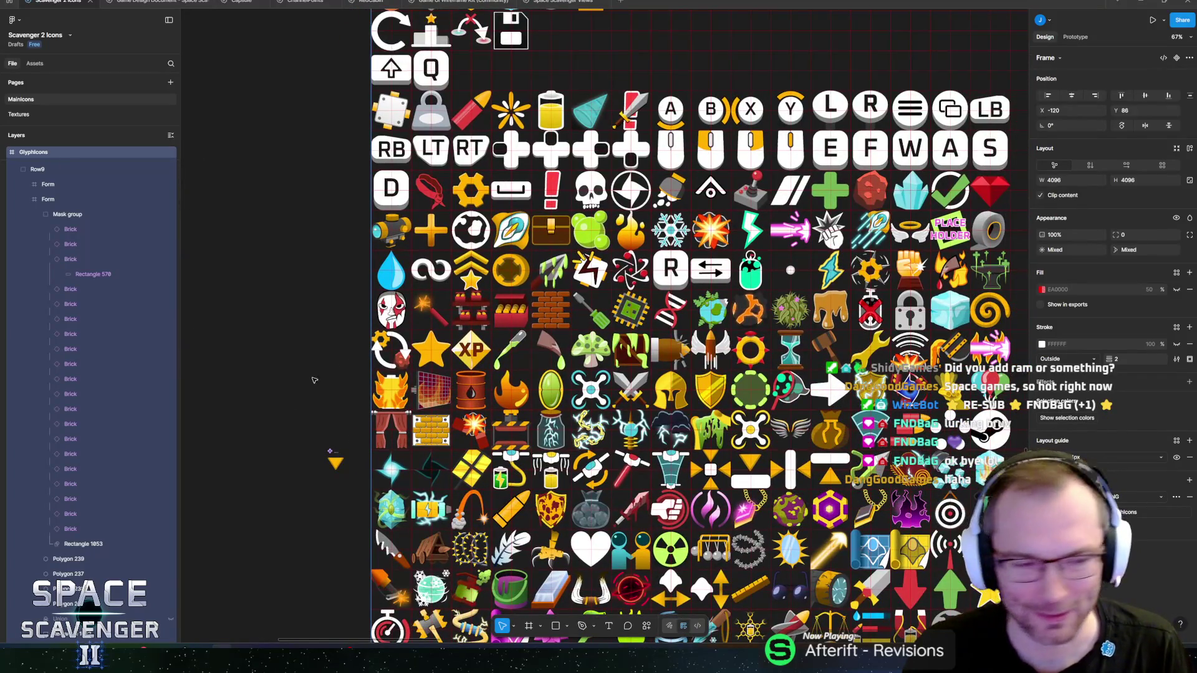
key(alt+Tab)
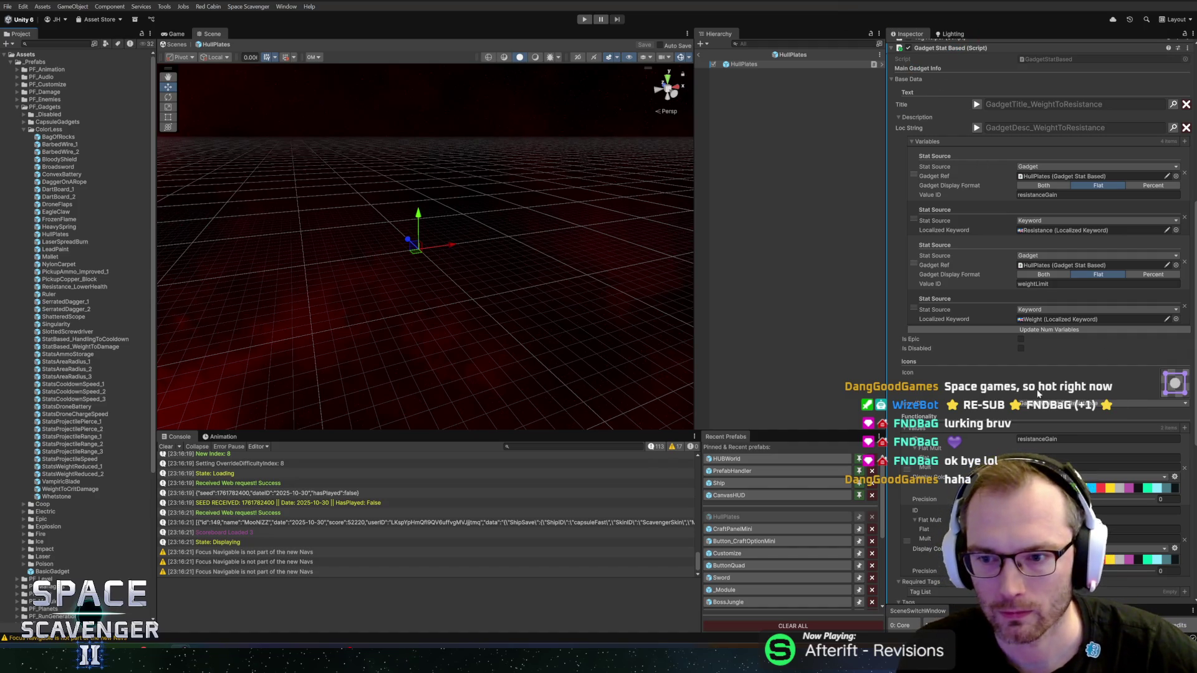
- Exit the HullPlates prefab back to the scene and start Play mode
scroll(986, 280, up, 2)
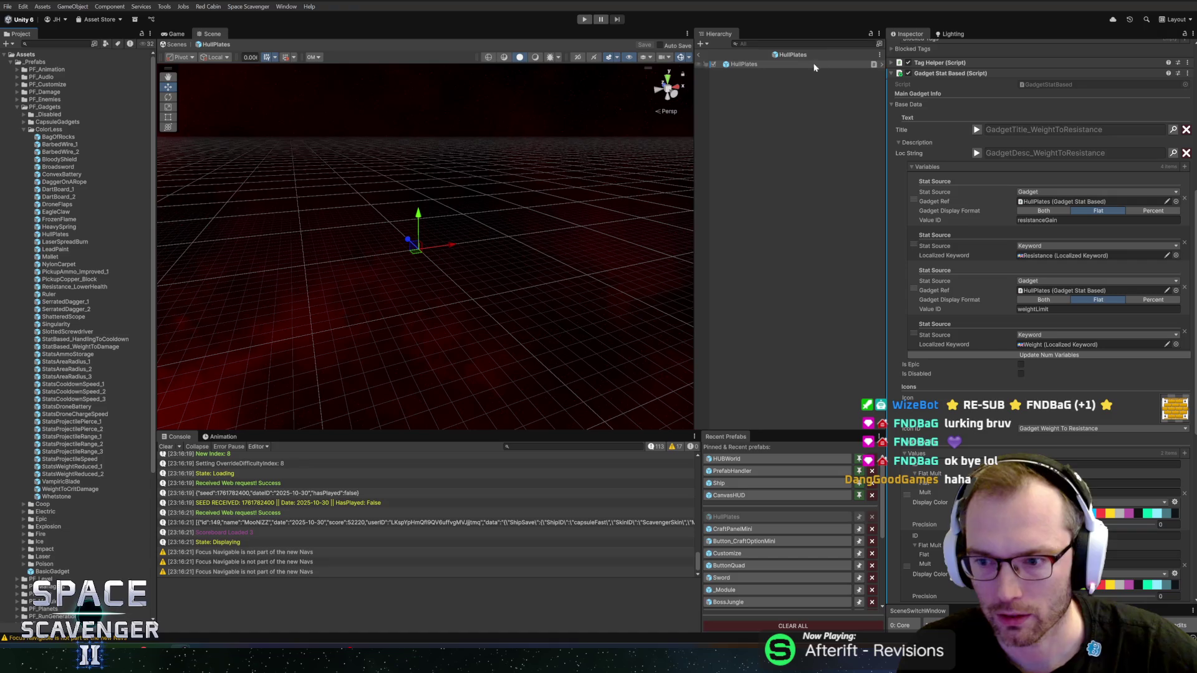
click(701, 56)
click(585, 19)
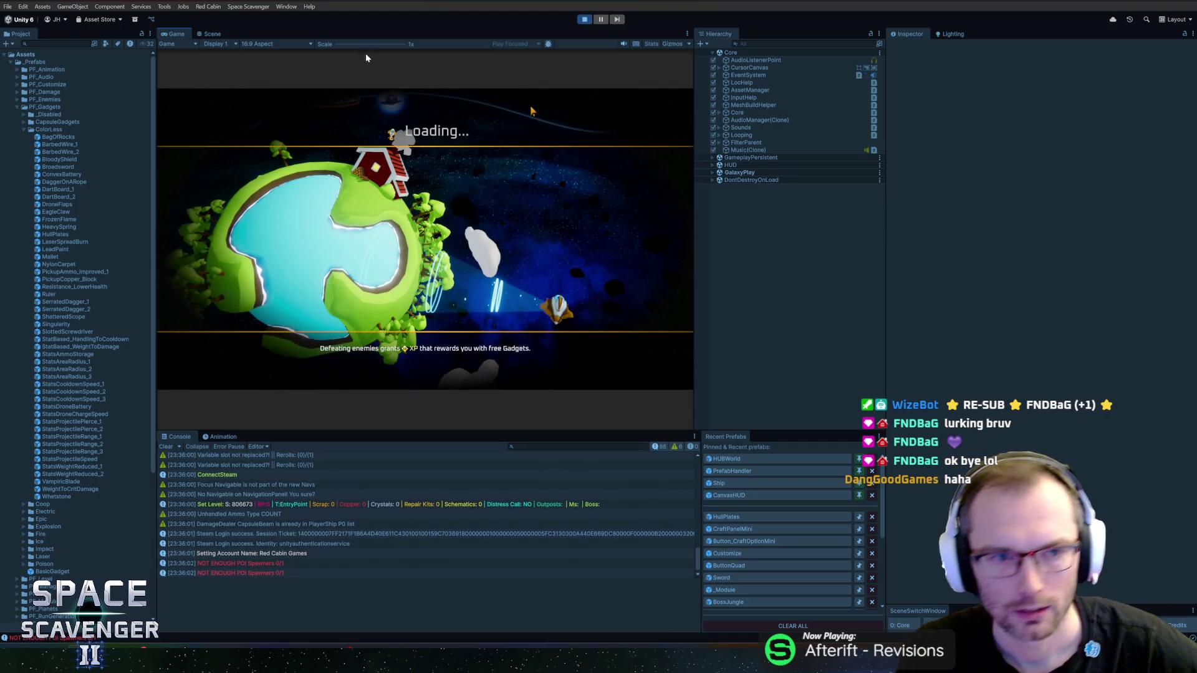
- Maximize the Game view and mount a crafted Sentry Turret on the ship
drag(886, 253, 1022, 254)
double_click(173, 35)
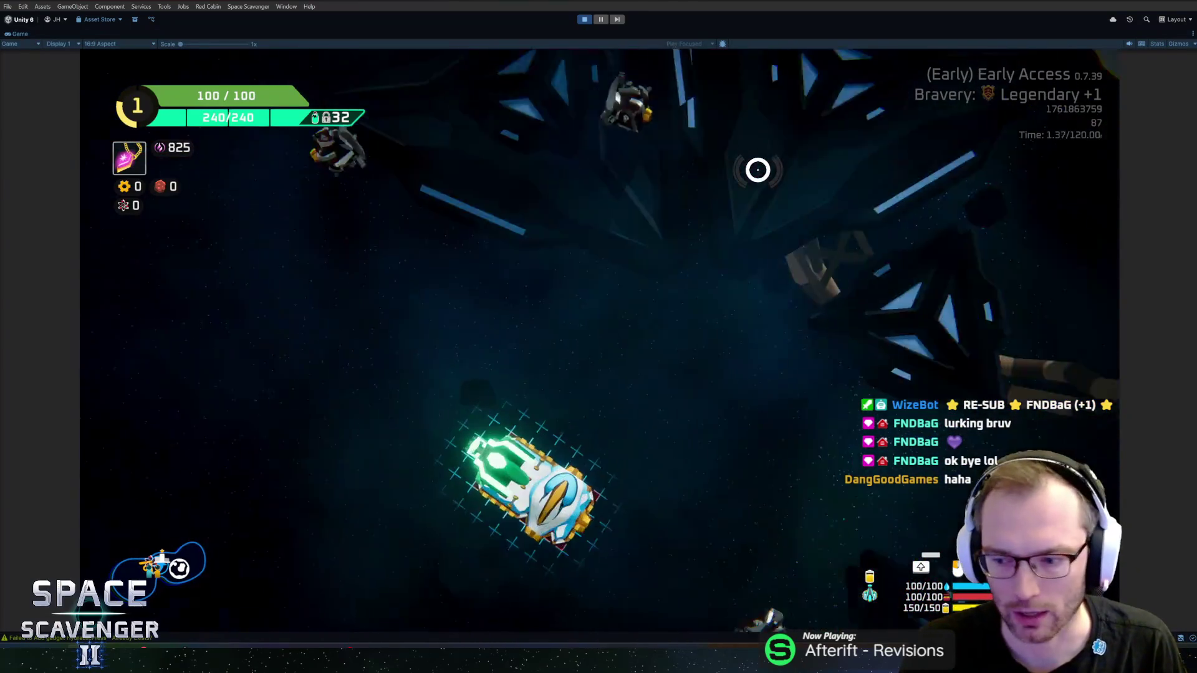
key(Tab)
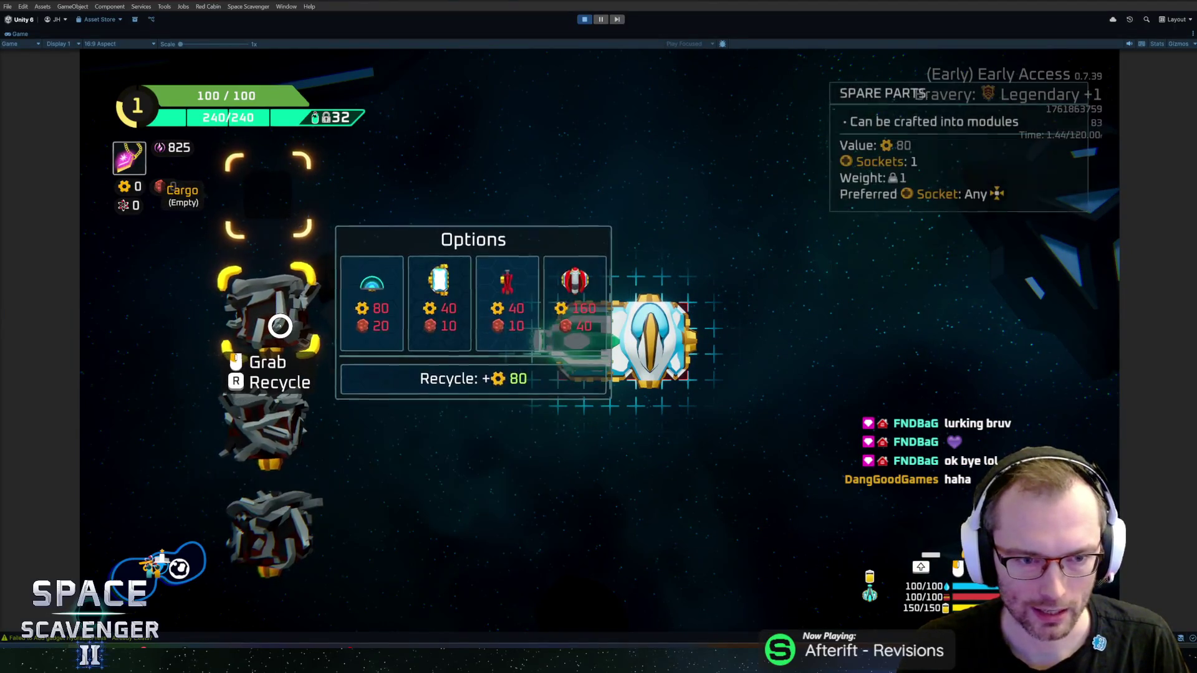
click(374, 281)
click(622, 350)
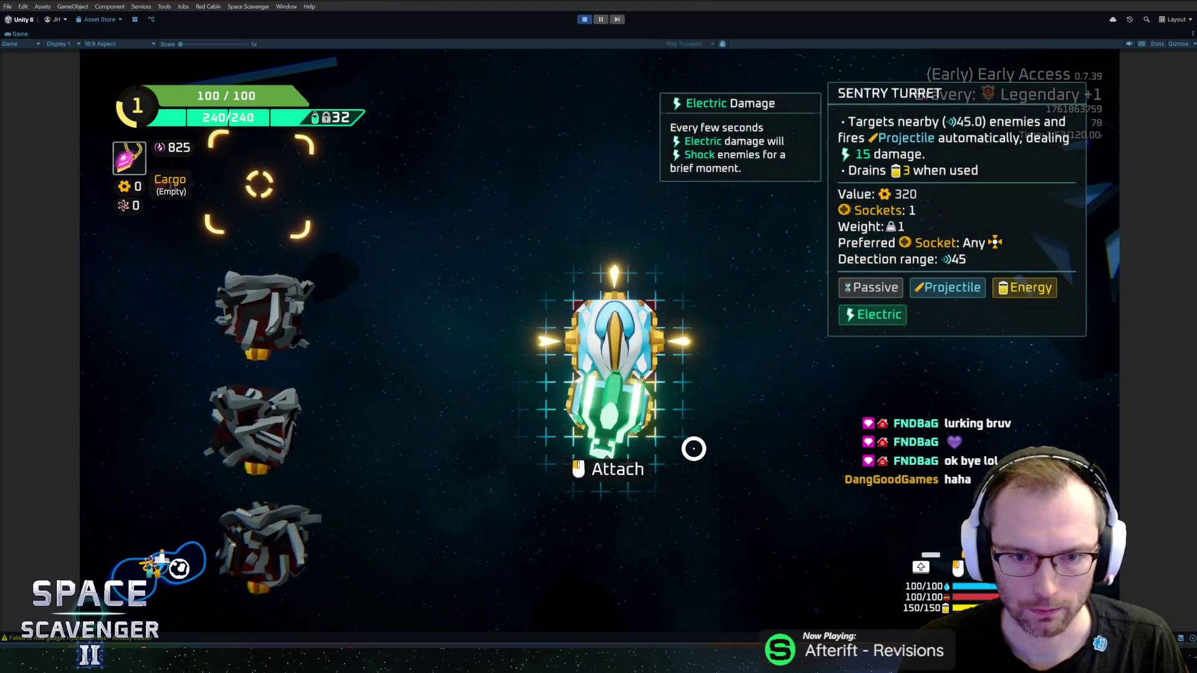
- Attach a hull body part and a cube hull part to the top of the ship
mouse_move(263, 308)
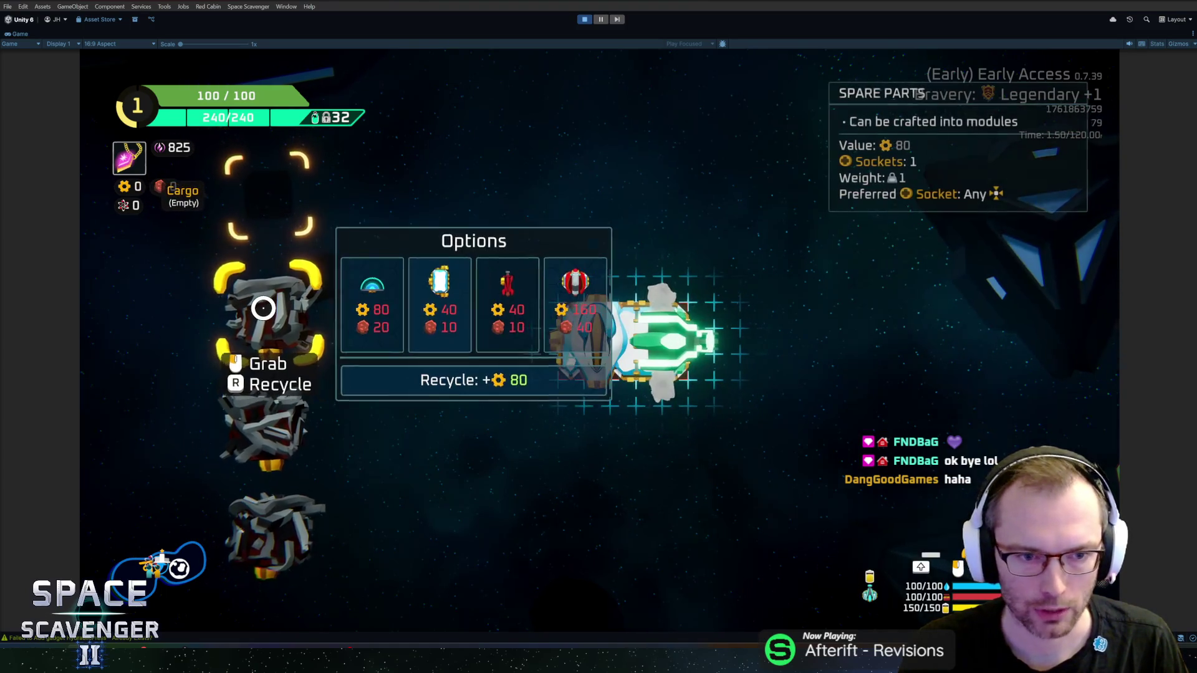
key(grave)
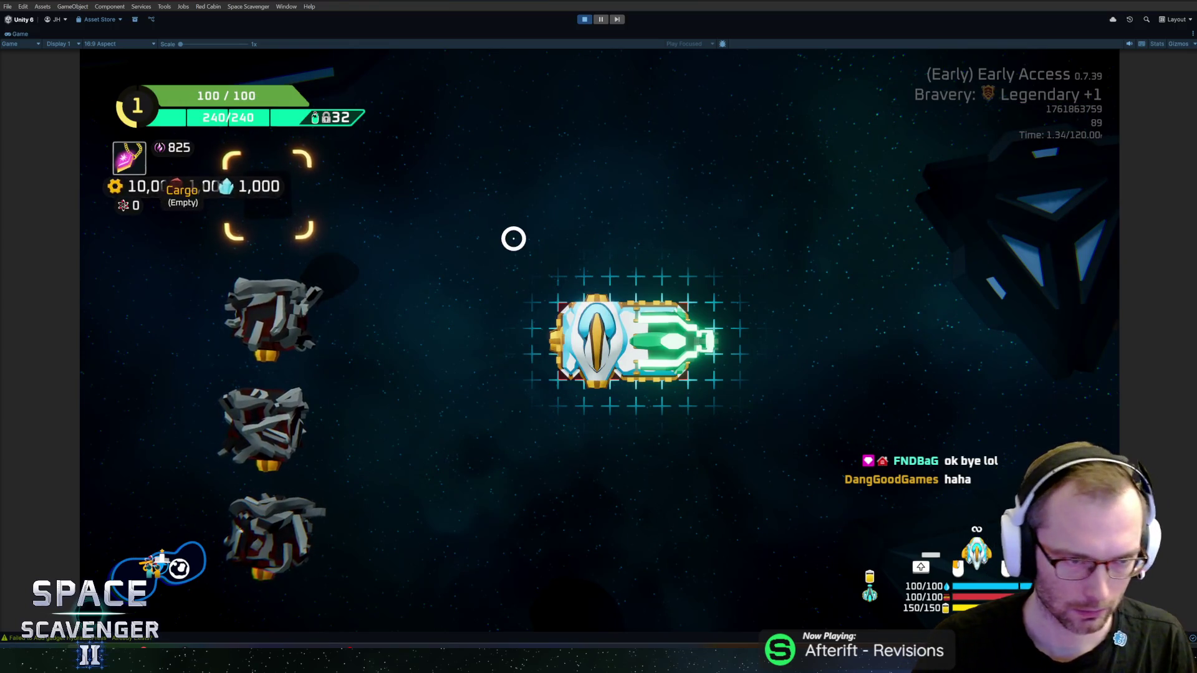
click(287, 308)
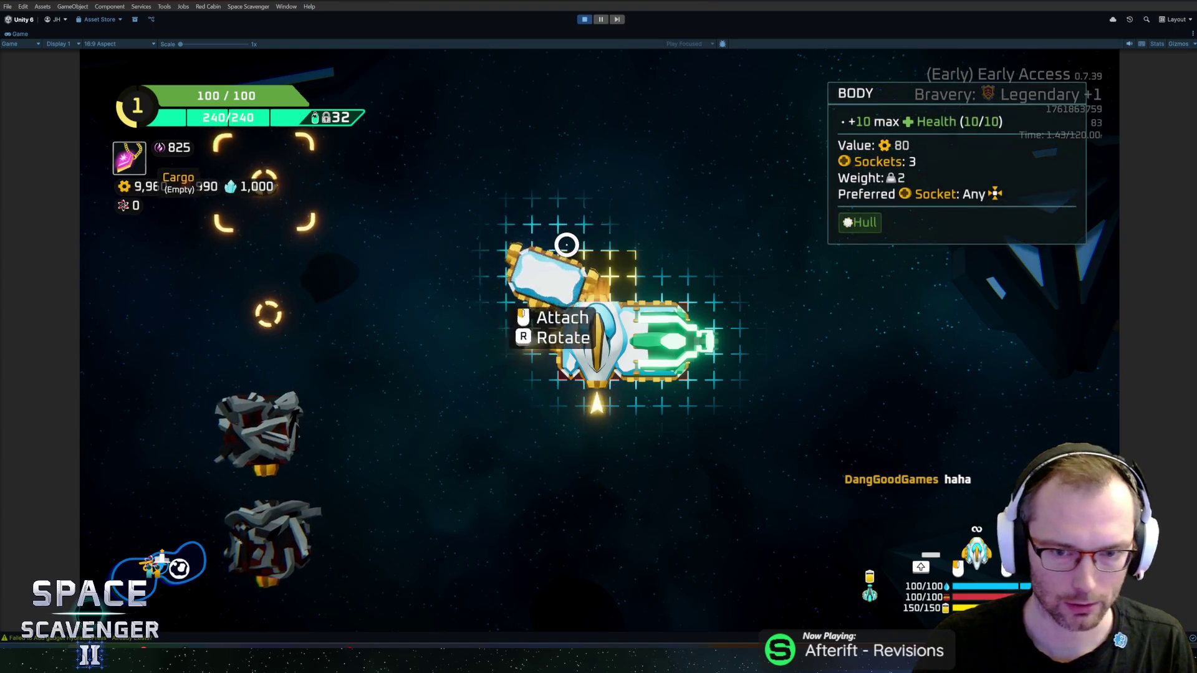
click(605, 256)
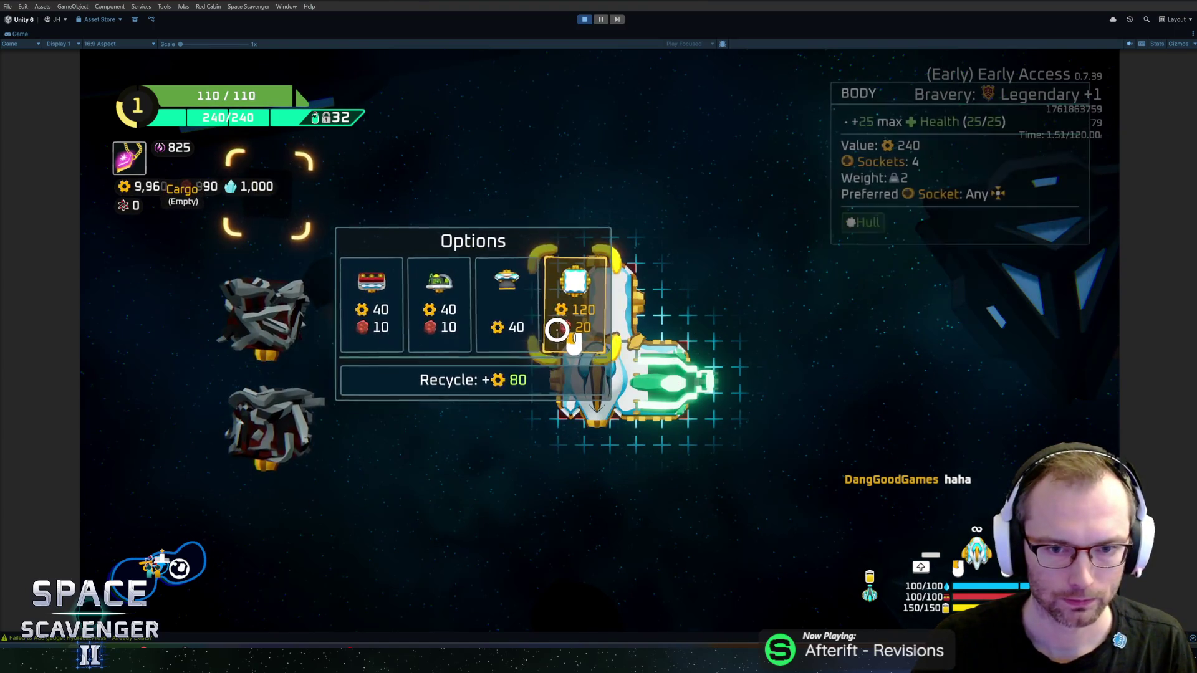
click(290, 318)
click(580, 193)
- Craft a boomerang, attach it atop the ship, and leave build mode
mouse_move(299, 337)
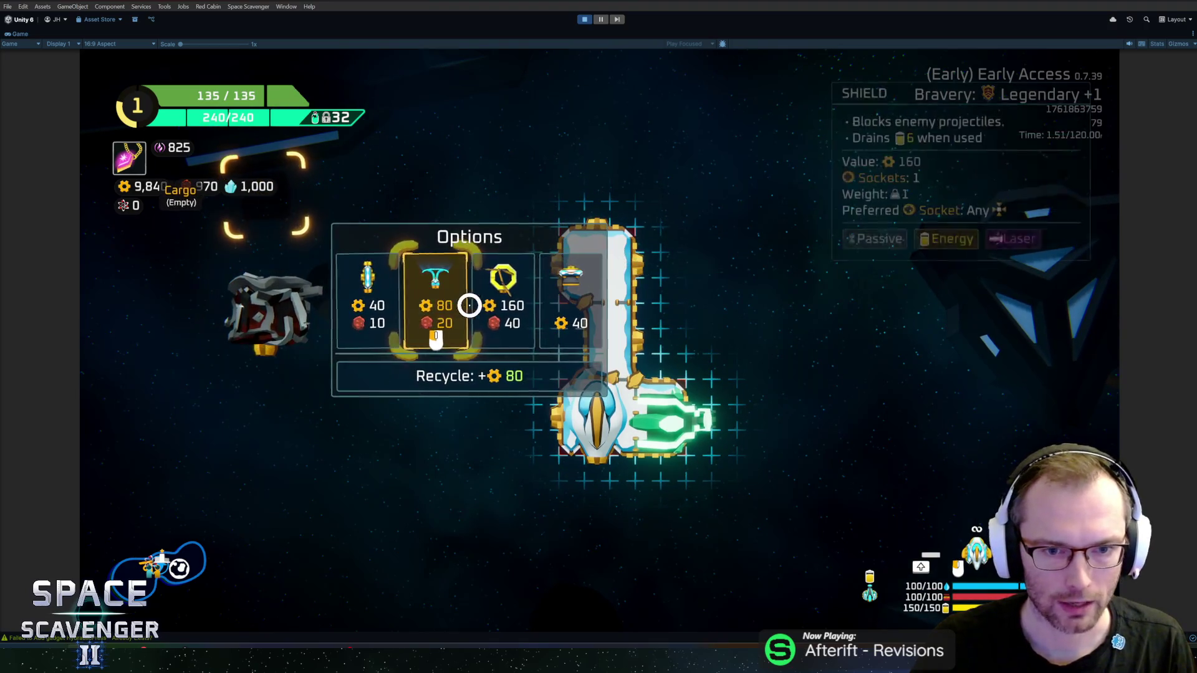
click(490, 303)
click(324, 315)
click(574, 205)
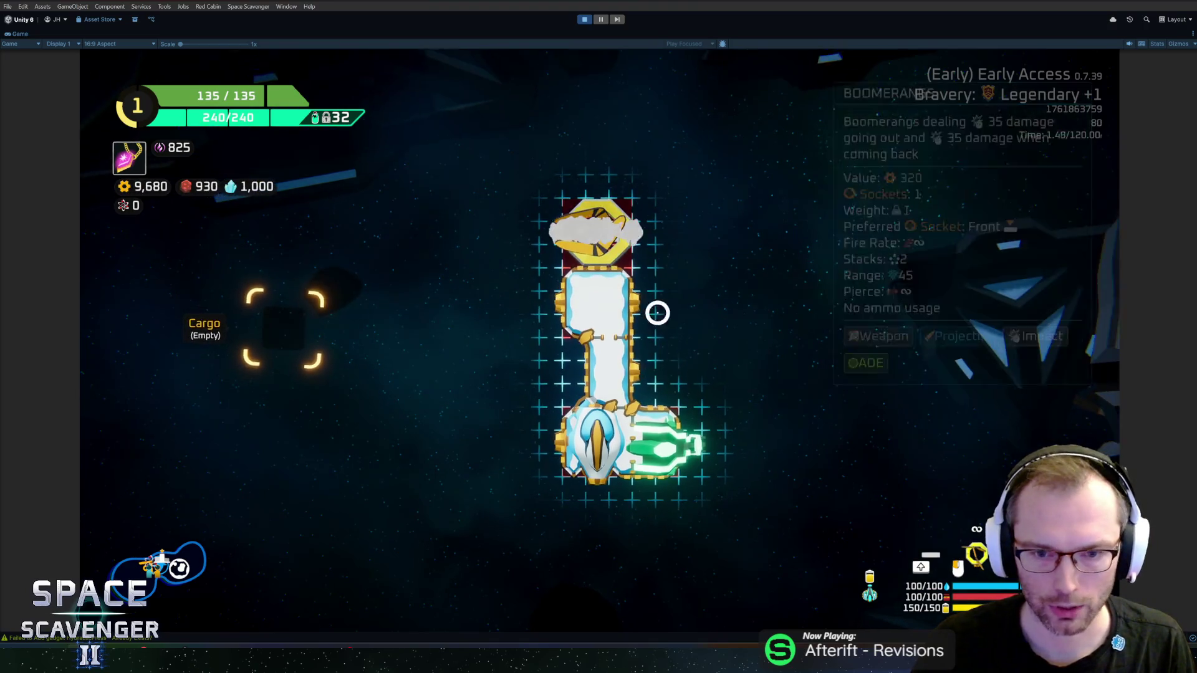
key(Tab)
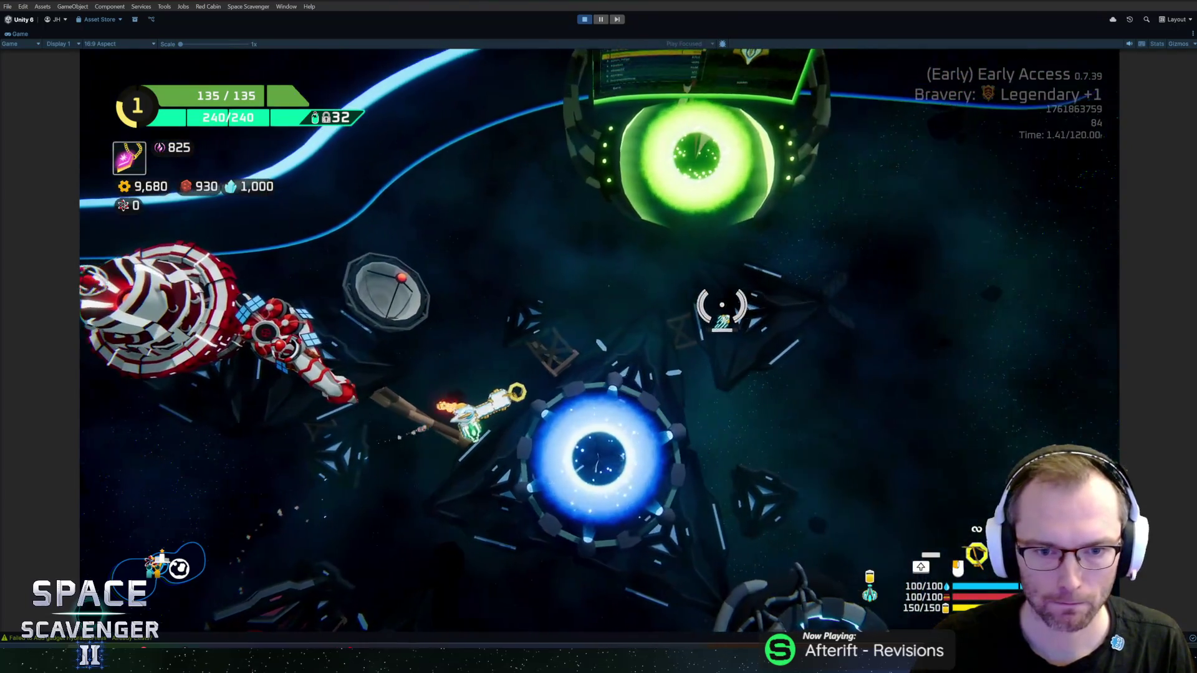
- Cycle the bravery arrows back to Legendary +1 and warp into the new run
key(f)
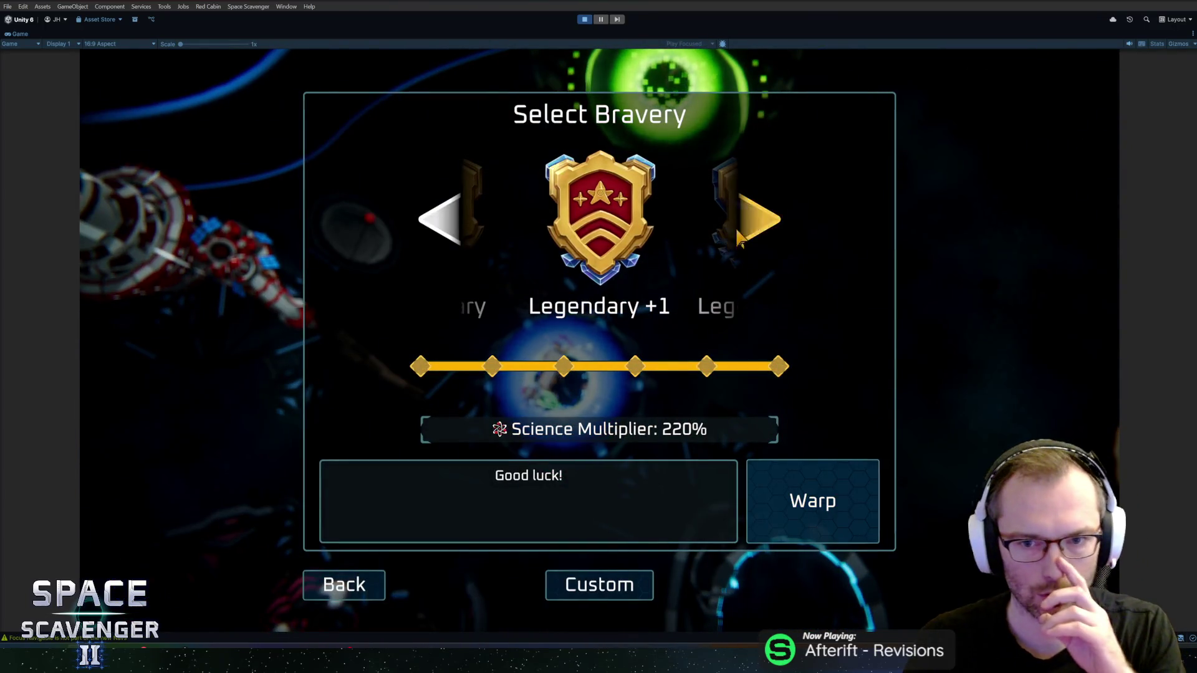
triple_click(739, 236)
click(739, 236)
triple_click(451, 230)
triple_click(451, 229)
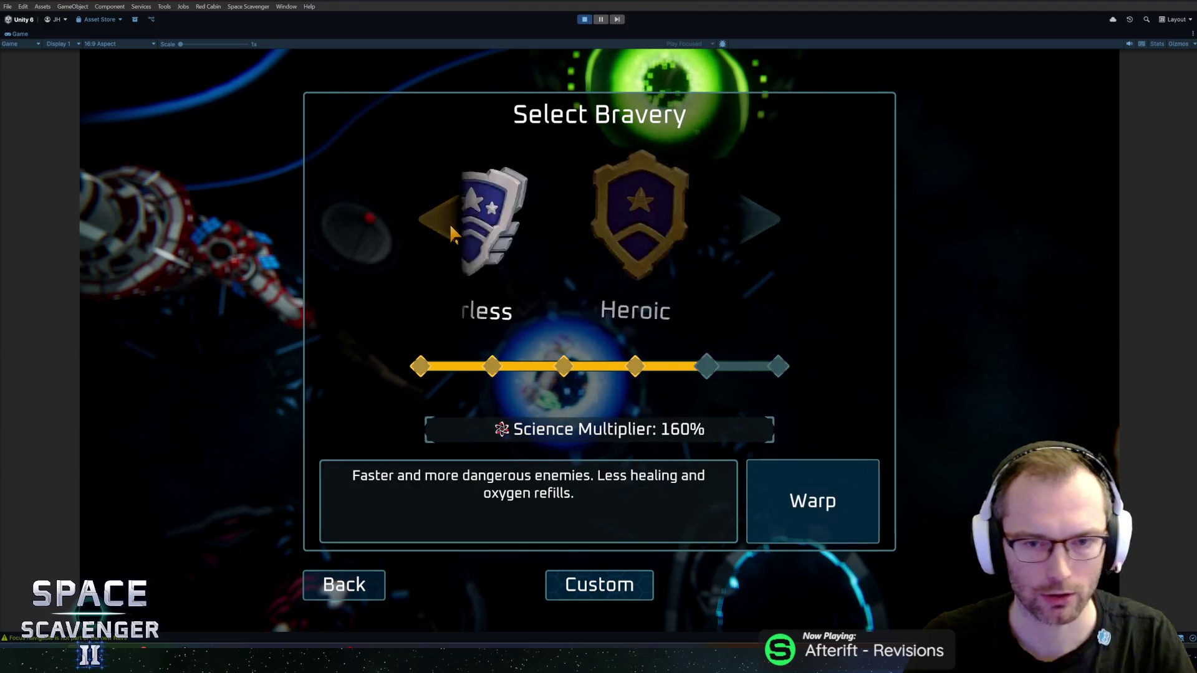
double_click(739, 222)
click(739, 222)
click(443, 219)
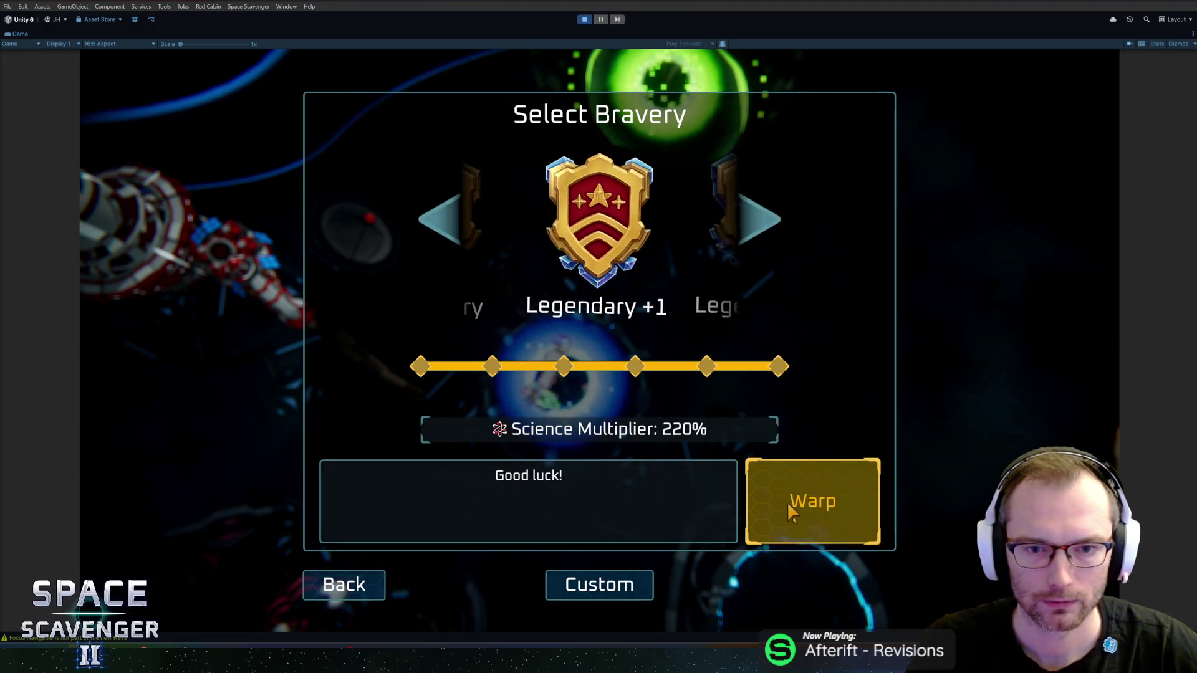
click(790, 511)
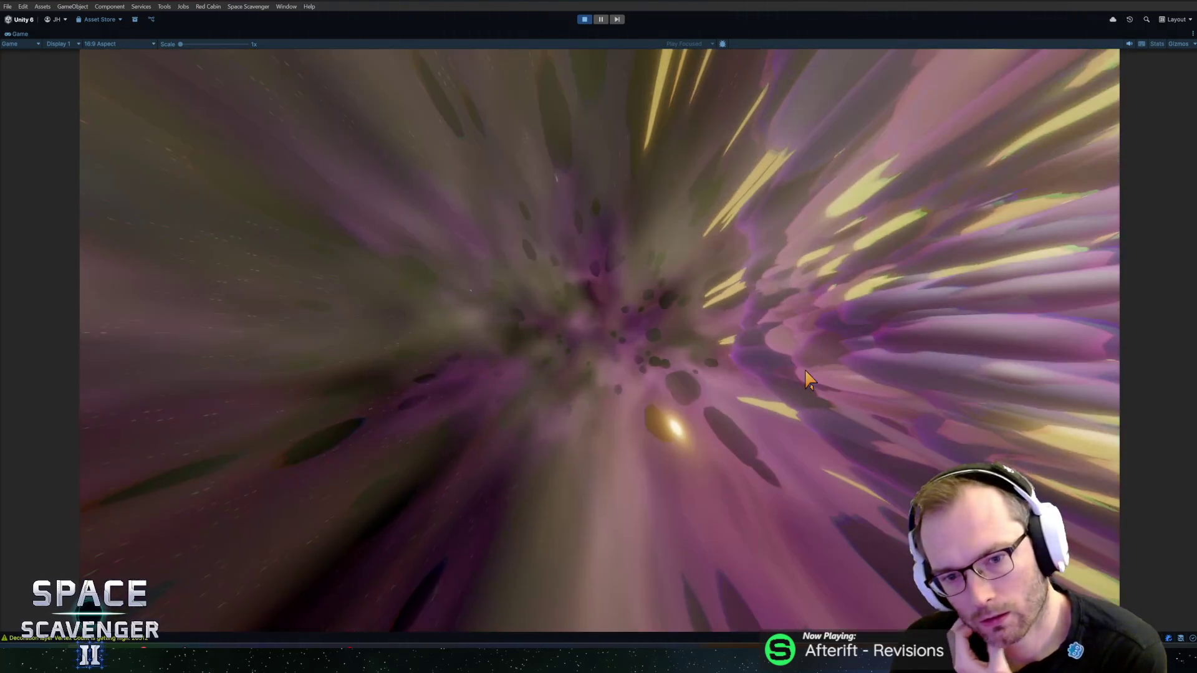
- Craft a Sentry Turret from spare parts and mount it on the ship's right side
key(w)
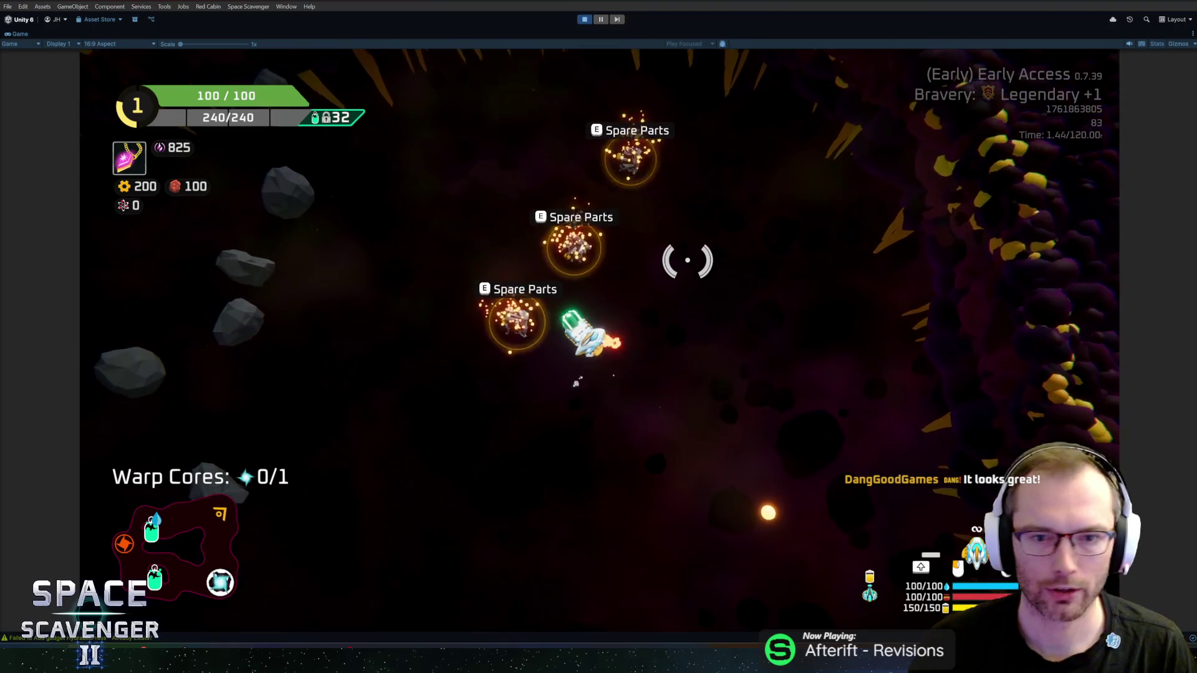
mouse_move(313, 308)
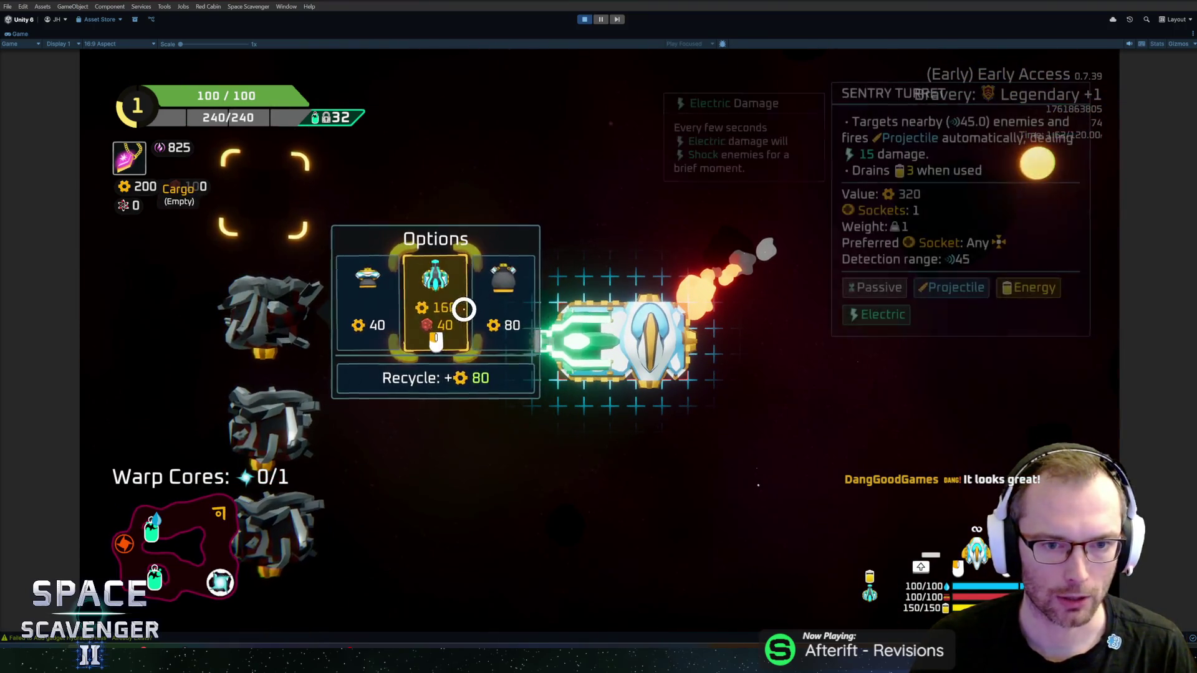
click(468, 308)
drag(309, 356, 705, 342)
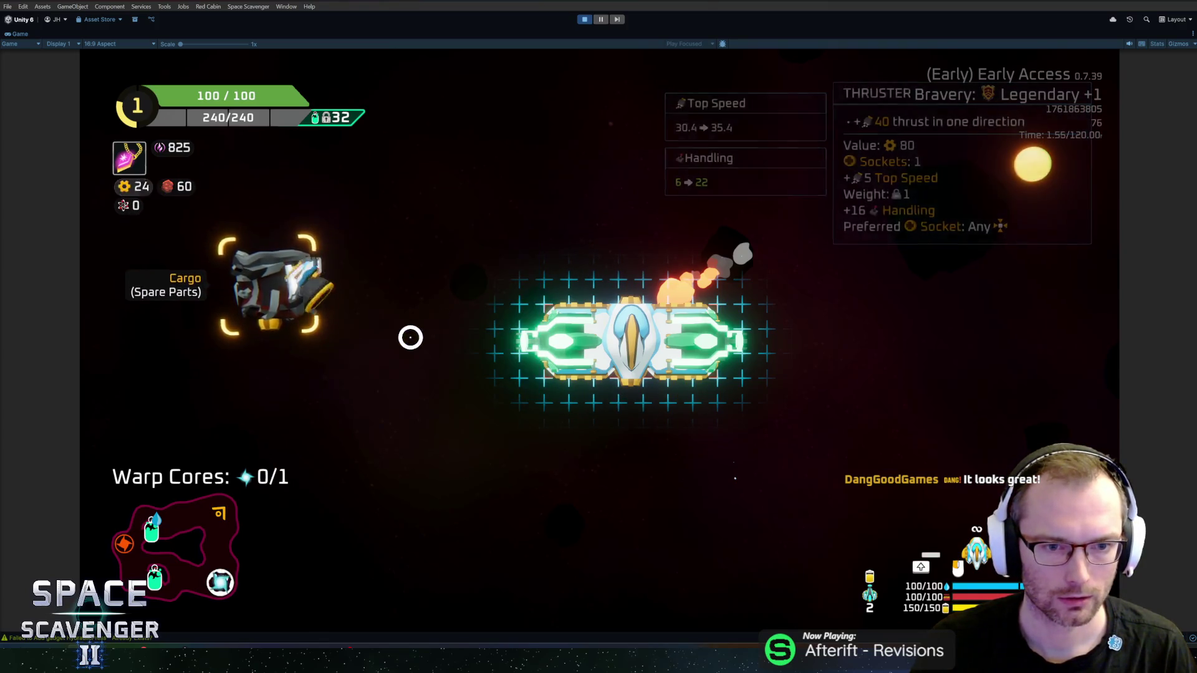
key(w)
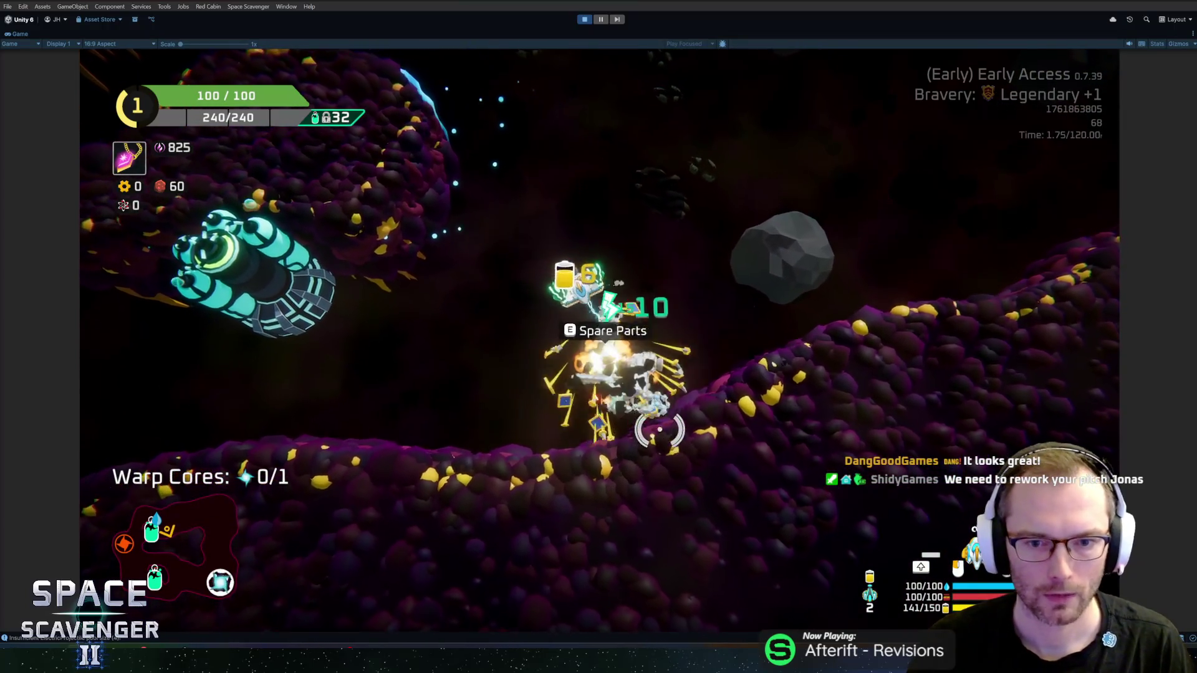
- Return the held spare parts to cargo and claim the Oxygen Station reward
key(e)
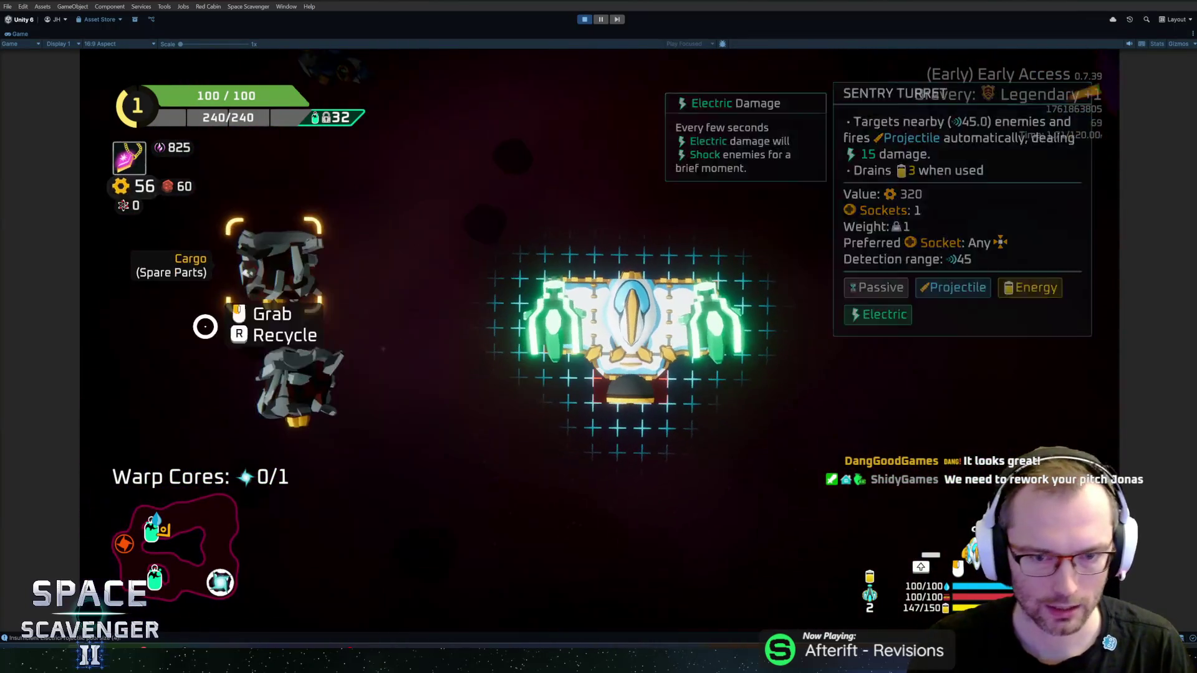
click(430, 193)
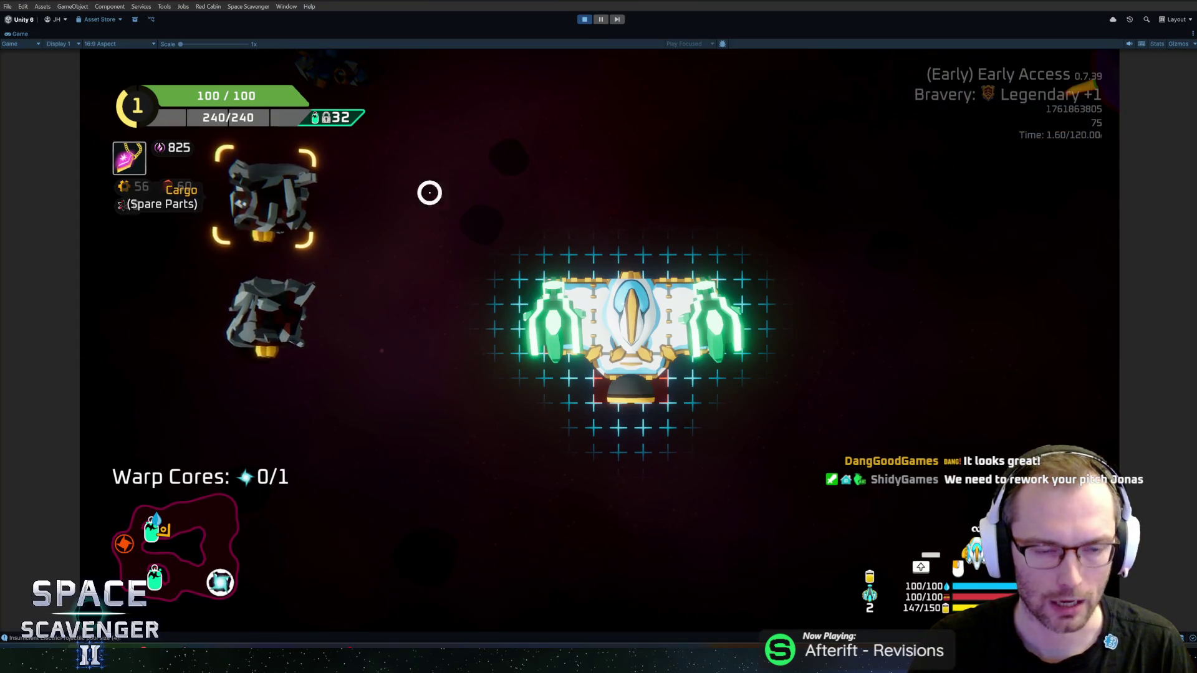
click(400, 279)
key(e)
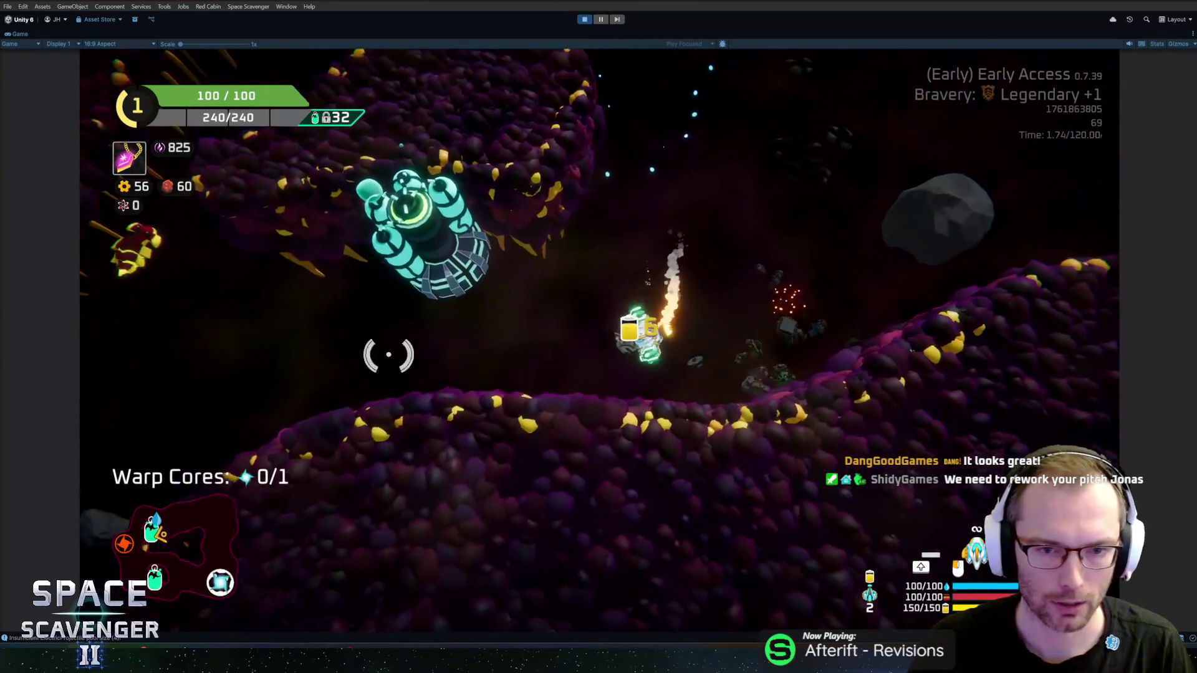
key(f)
- Add solar panels and a crafted bottom part, then rearrange the ship's layout without the warp core
key(e)
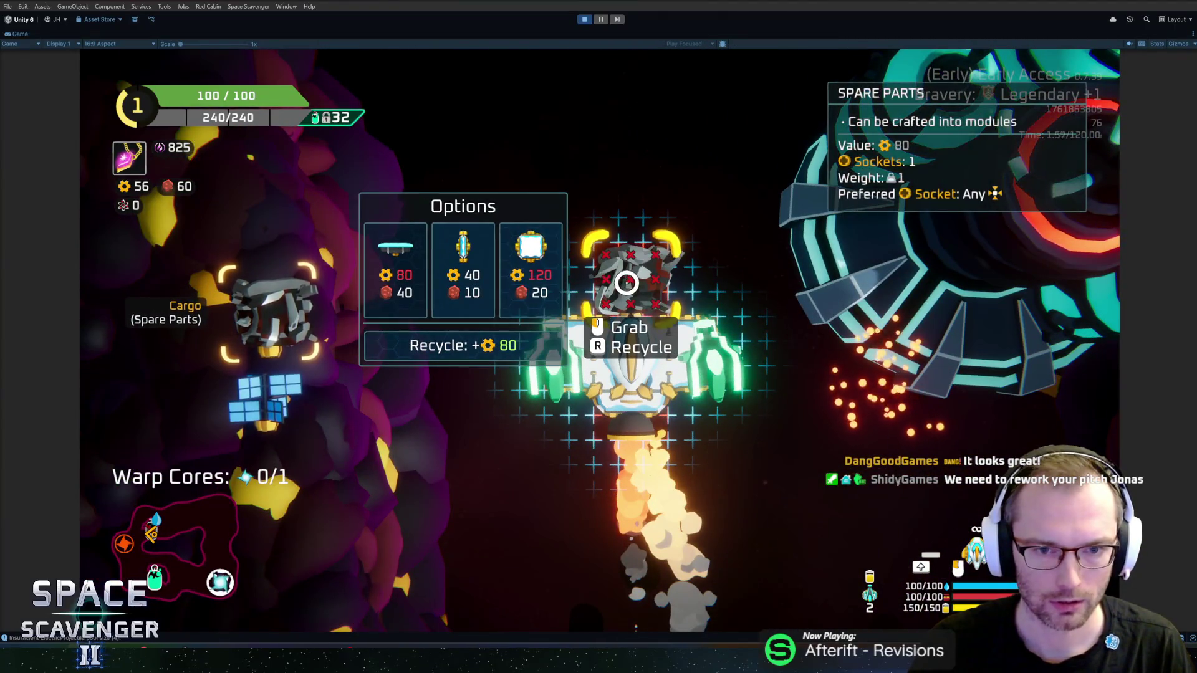
click(648, 267)
click(302, 407)
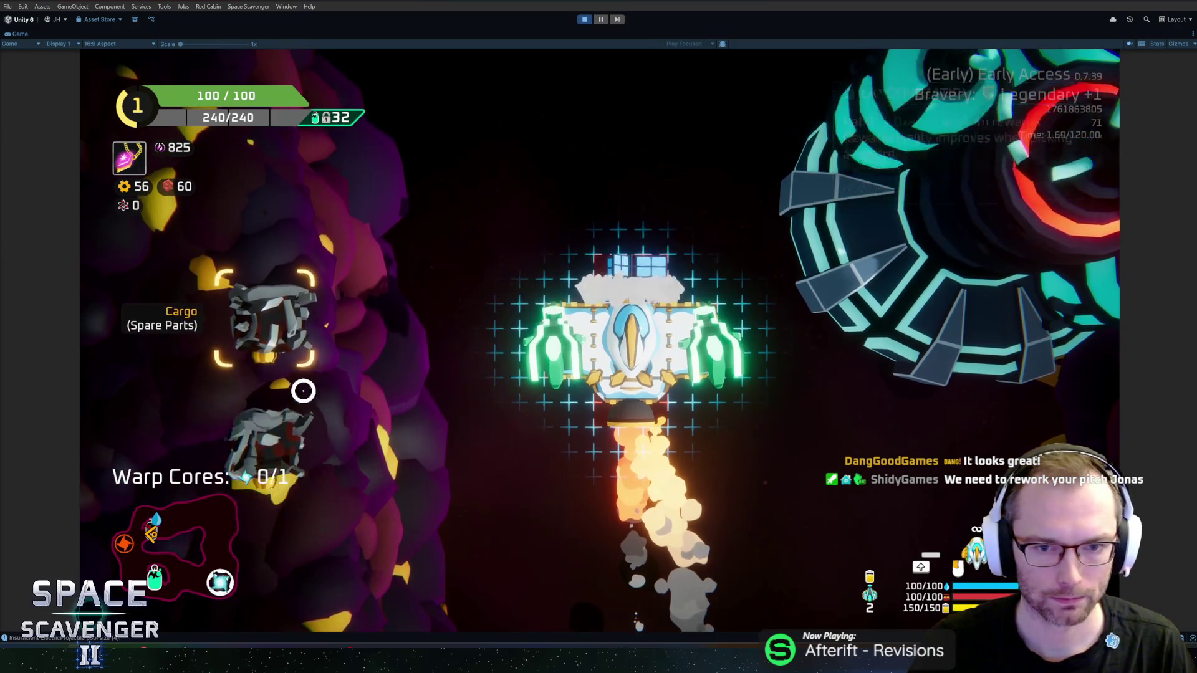
click(431, 409)
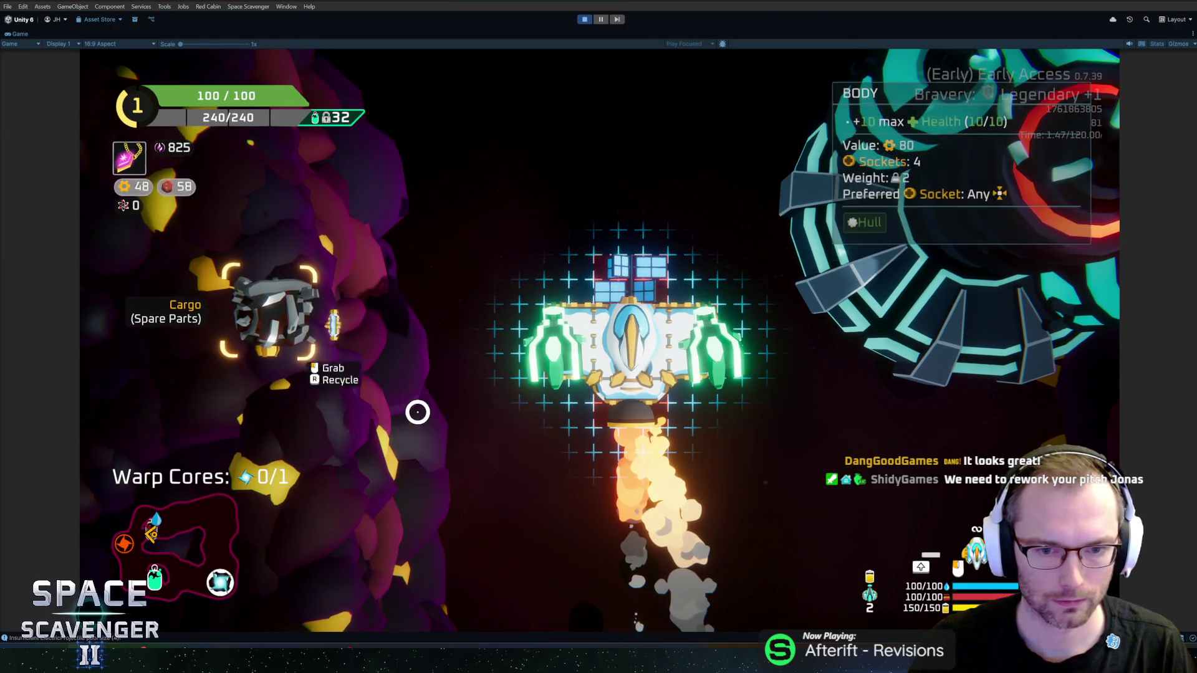
click(614, 459)
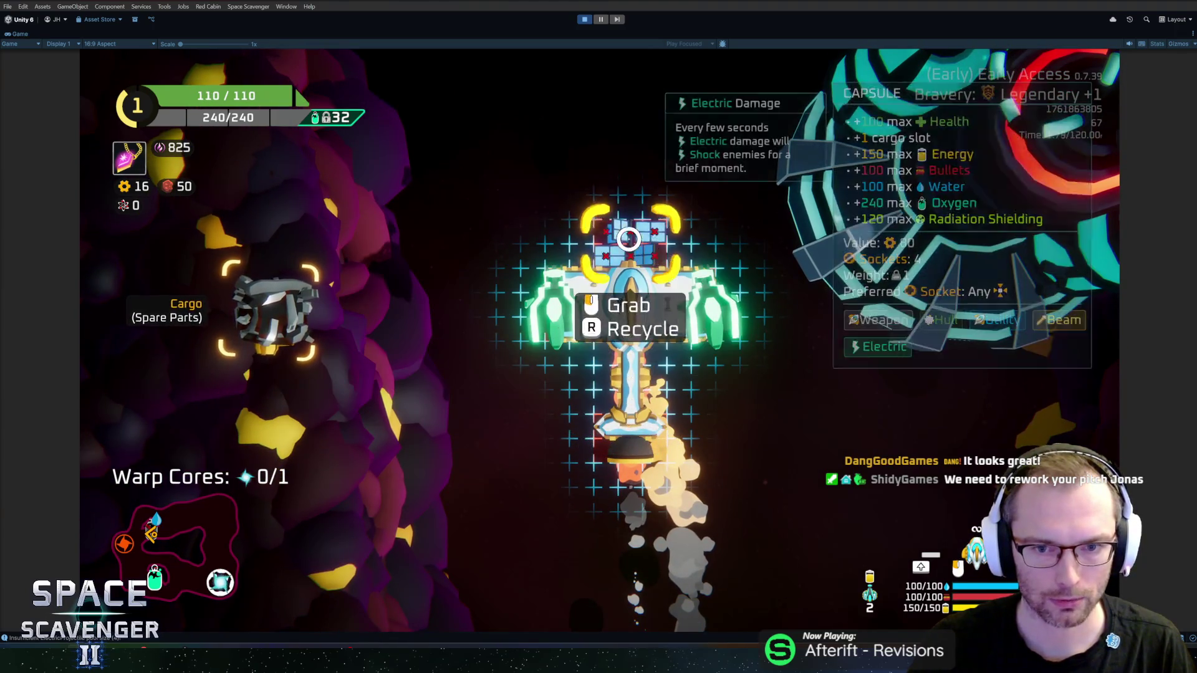
click(627, 293)
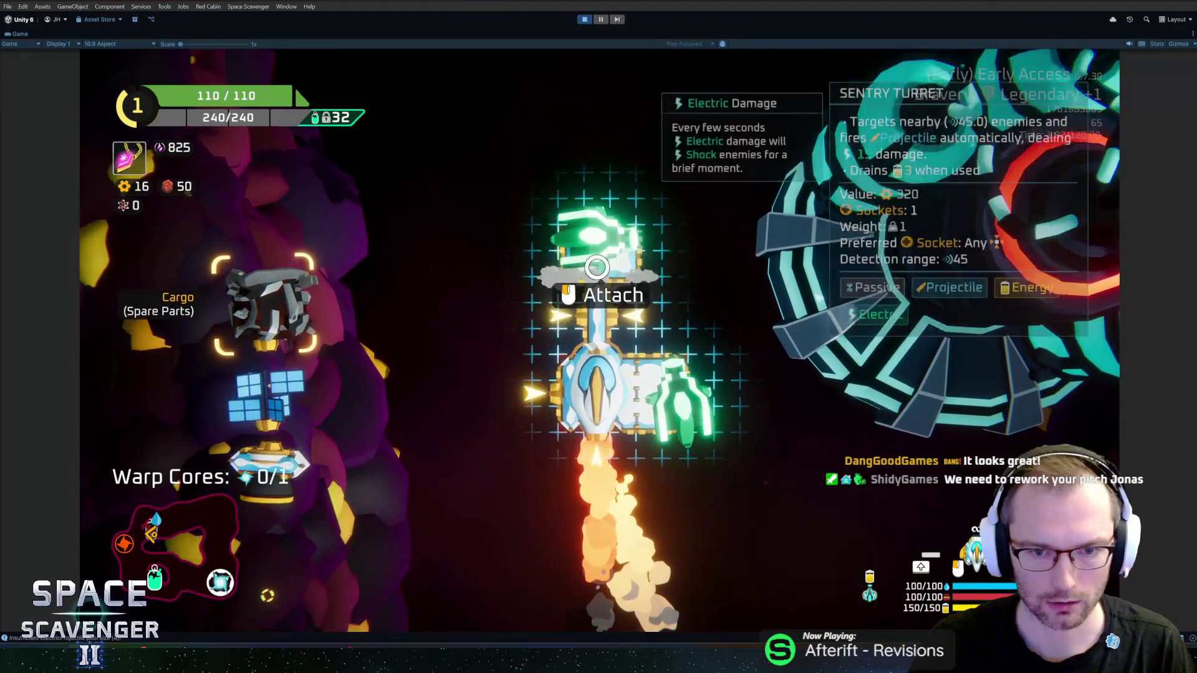
click(580, 274)
mouse_move(253, 461)
mouse_down()
mouse_move(457, 441)
mouse_move(262, 449)
mouse_up()
- Resume flying toward the red warp portal and bring up the developer console
key(Tab)
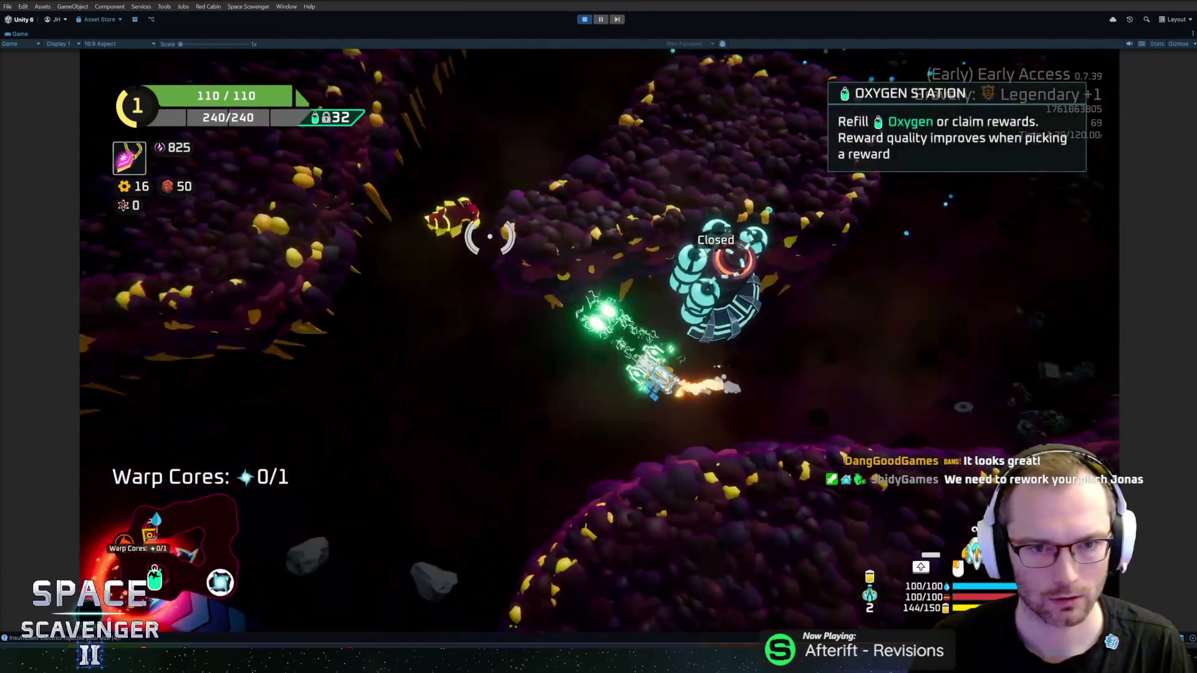
key(s)
key(s)
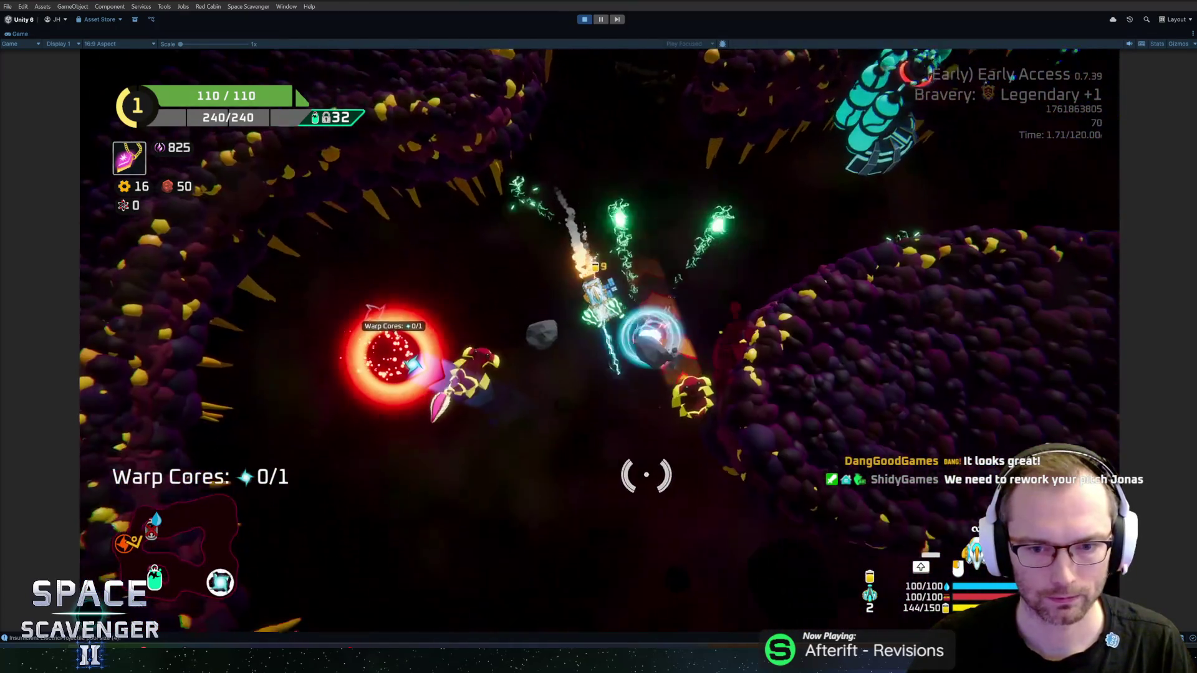
key(grave)
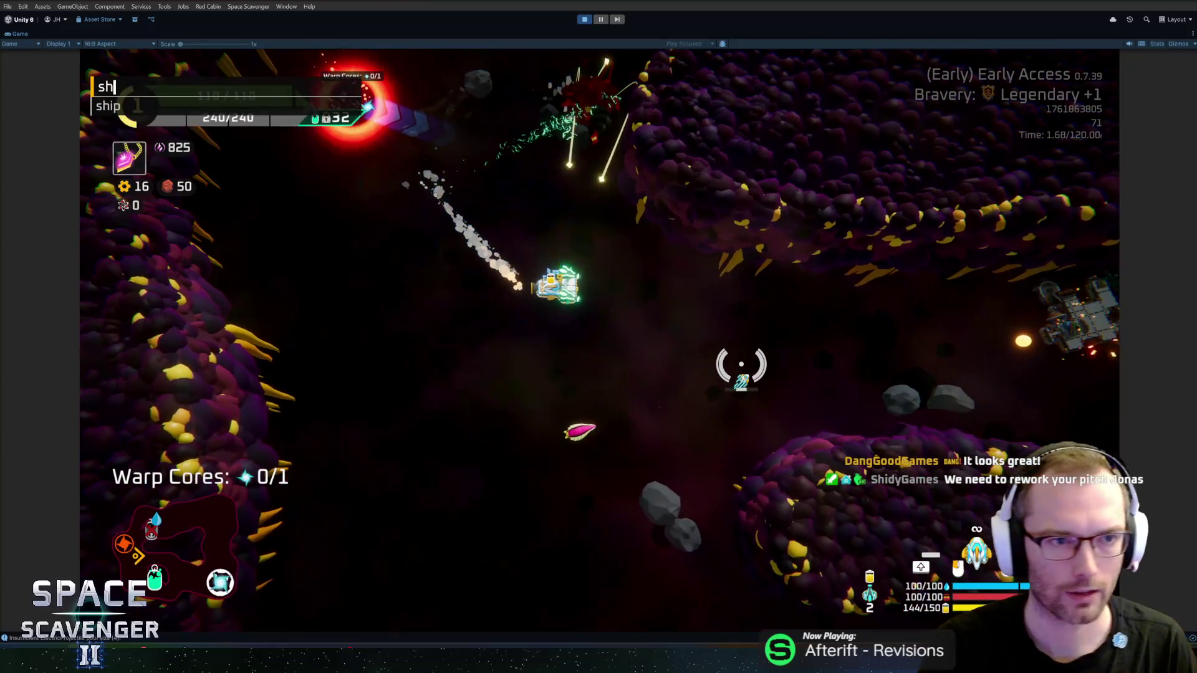
- Run ship.rankUp to reach rank 2 and take the Convex Battery upgrade
text(ship.rankUp)
key(Return)
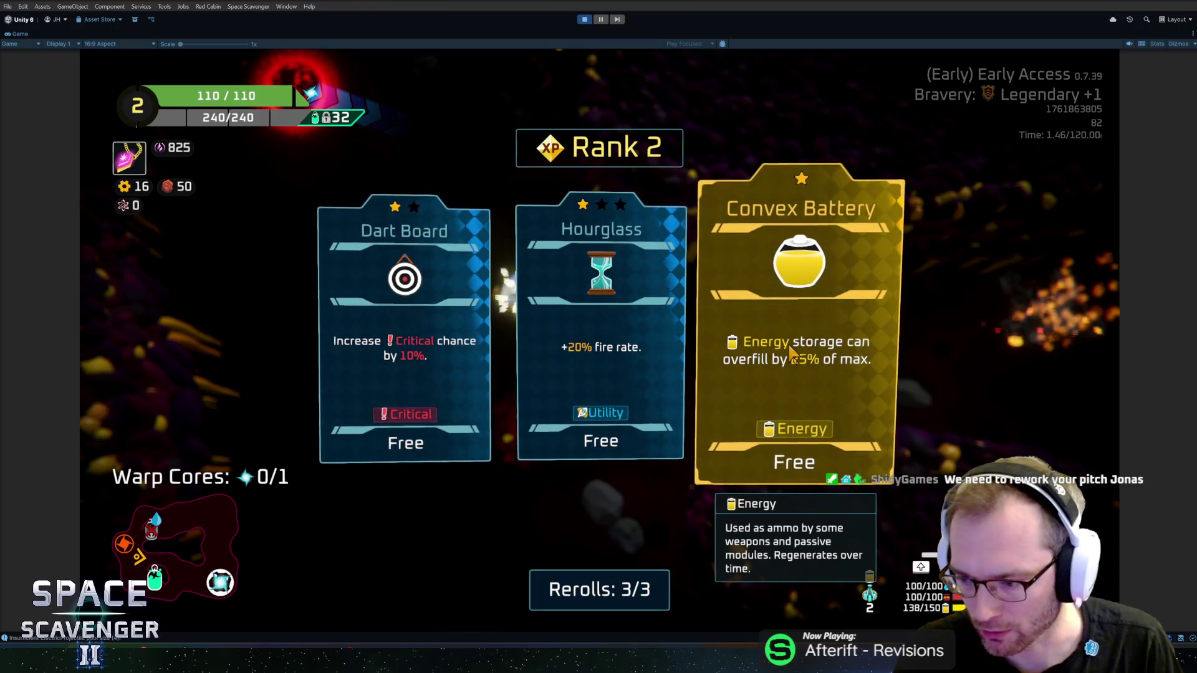
click(791, 352)
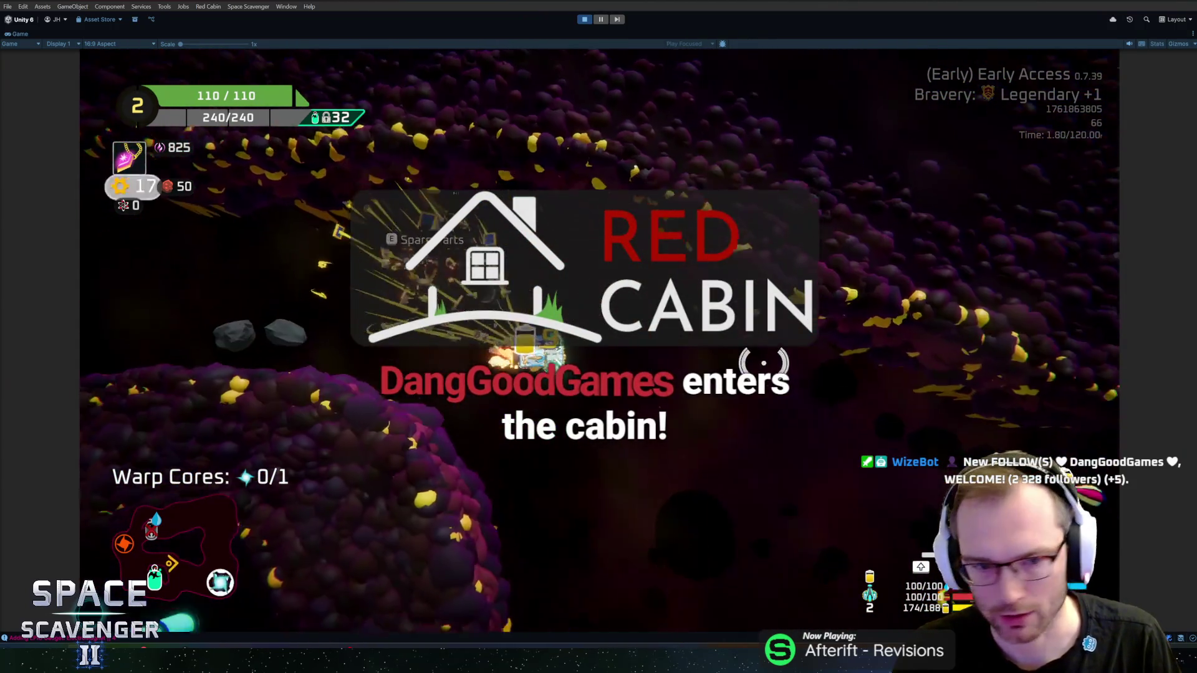
- Buy the Sentry Turret at the station, undock, and claim the oxygen station's reward
mouse_move(306, 327)
click(440, 306)
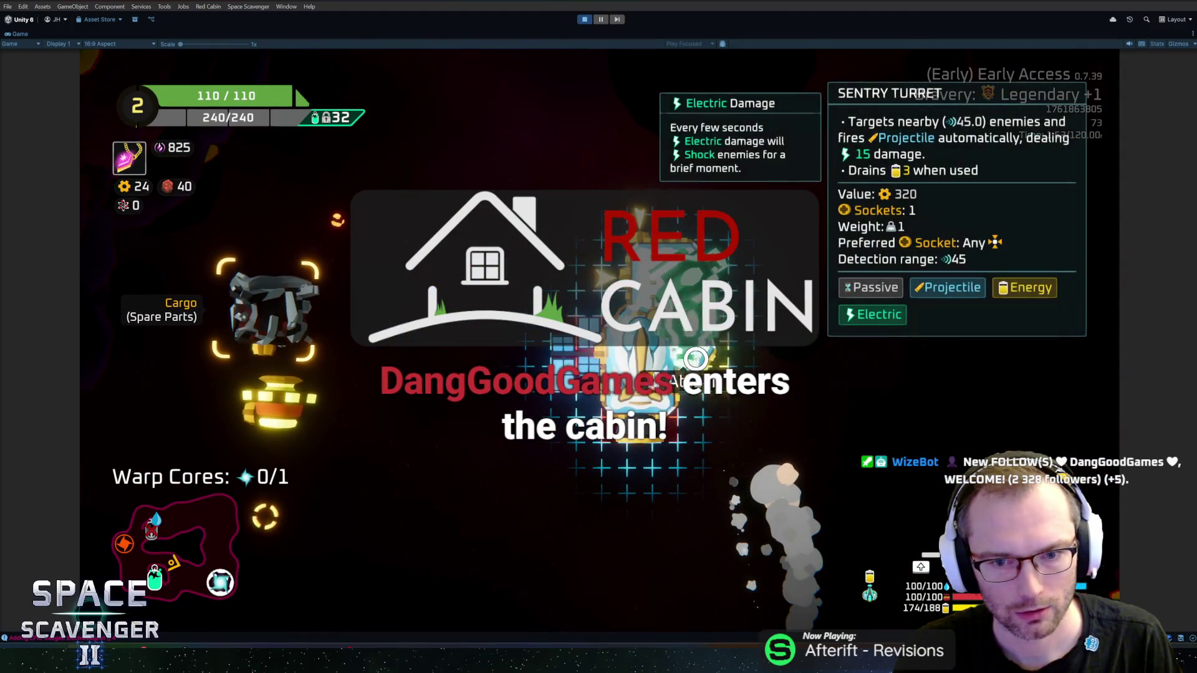
key(w)
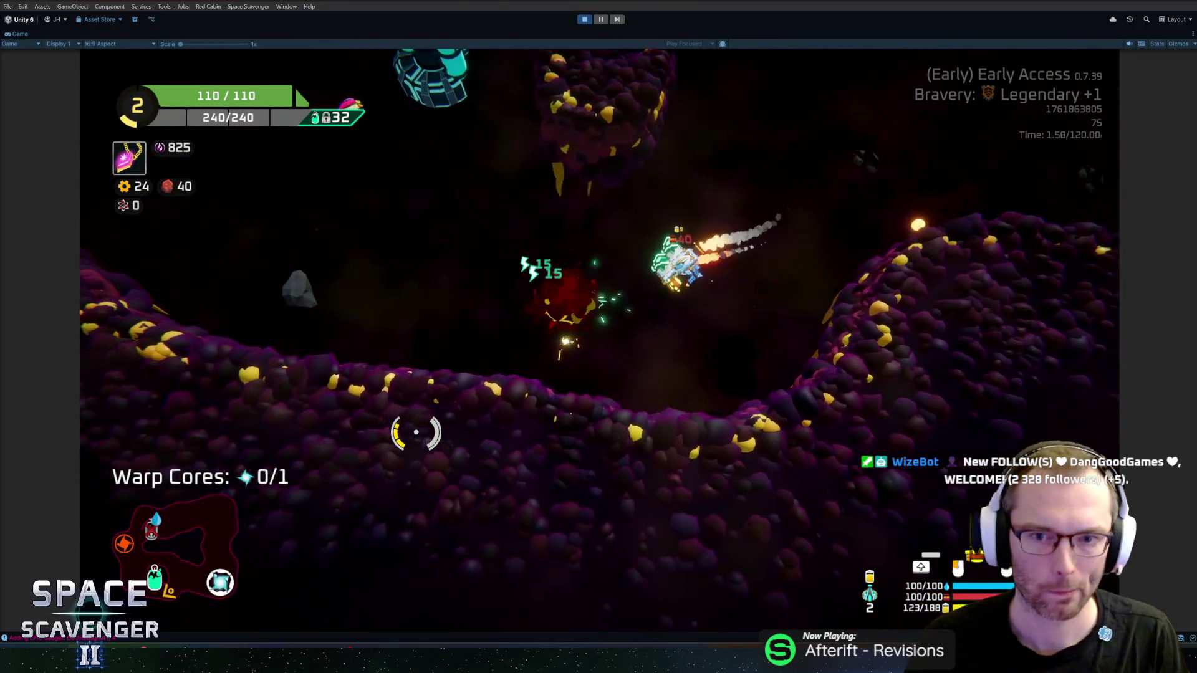
key(f)
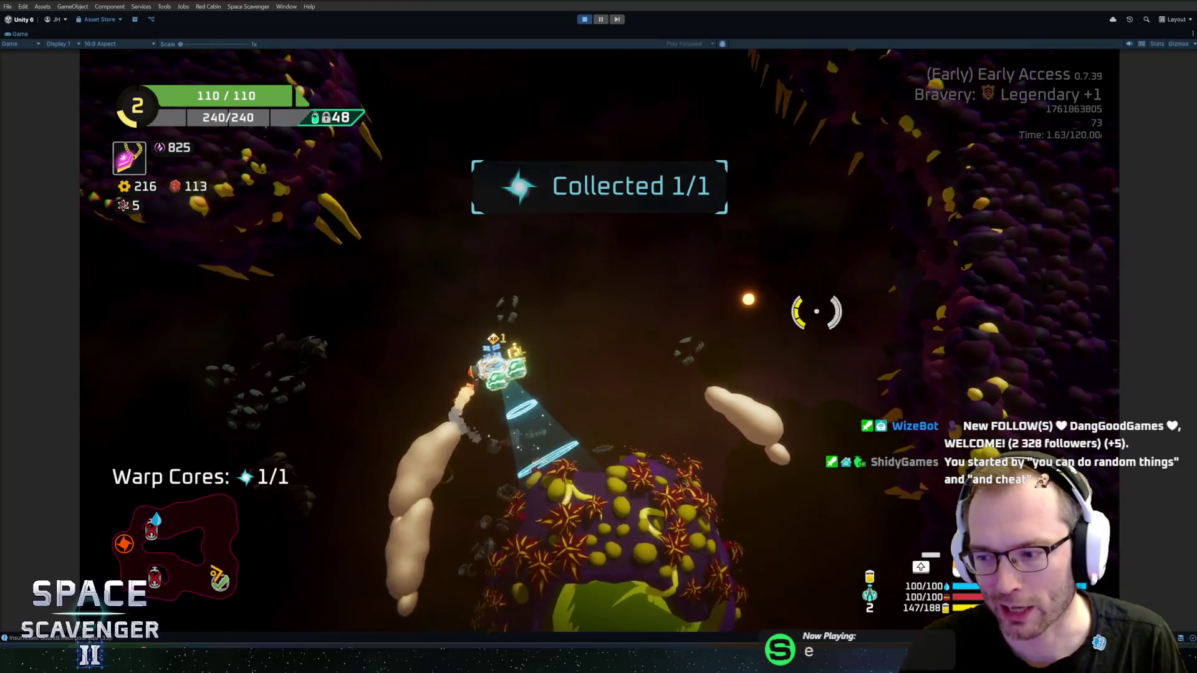
- Fly the ship into the red warp portal and warp out of the sector
key(Tab)
mouse_move(291, 332)
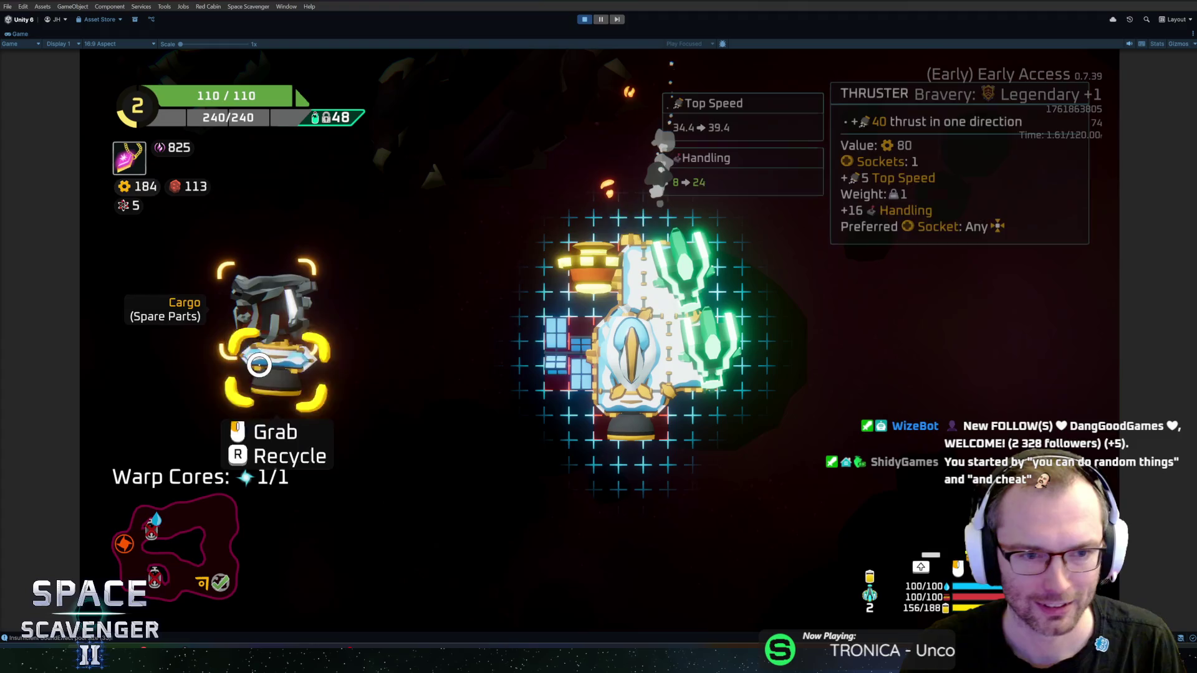
key(Tab)
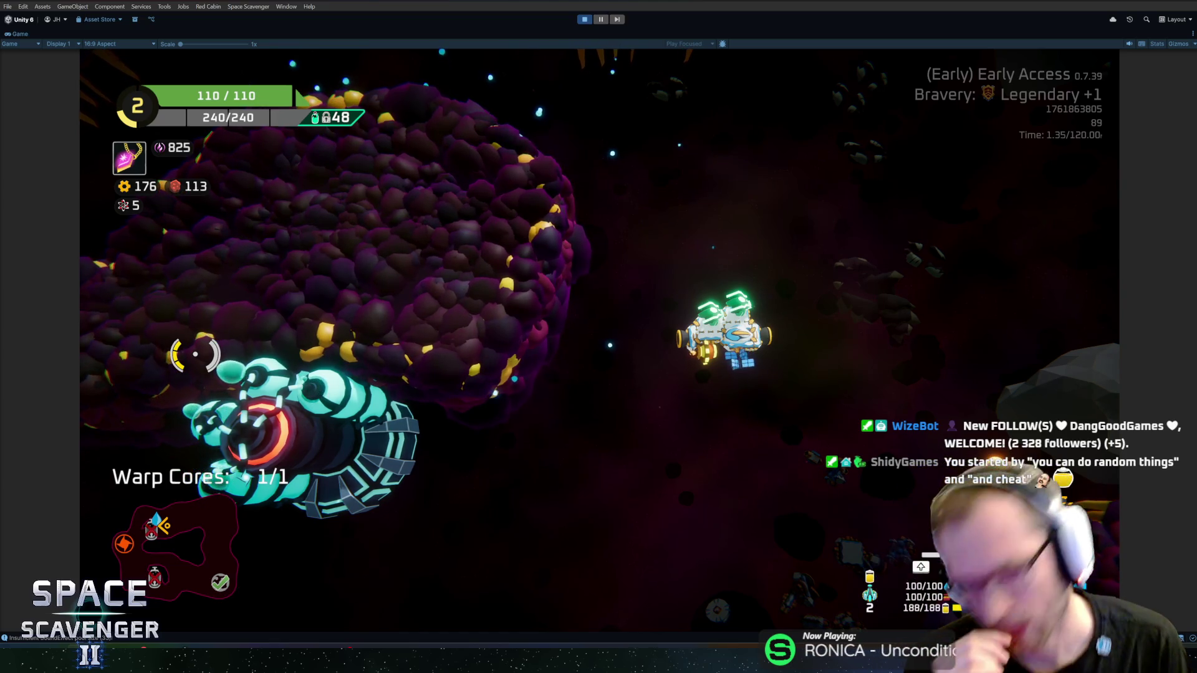
key(a)
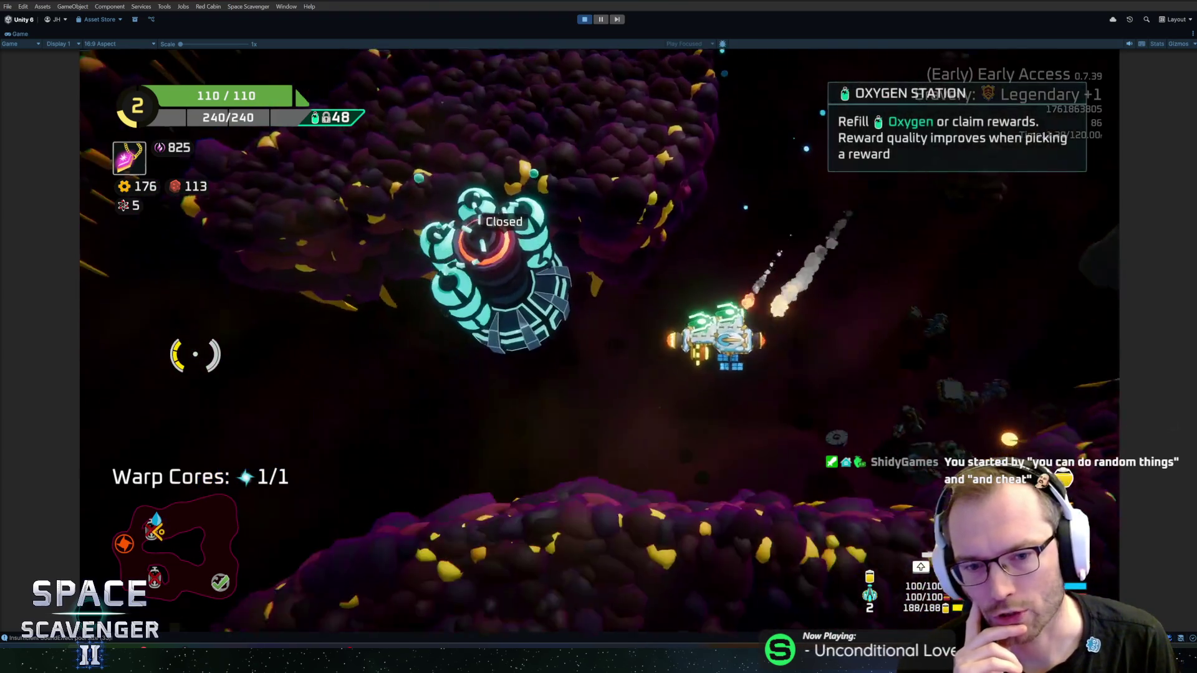
key(a)
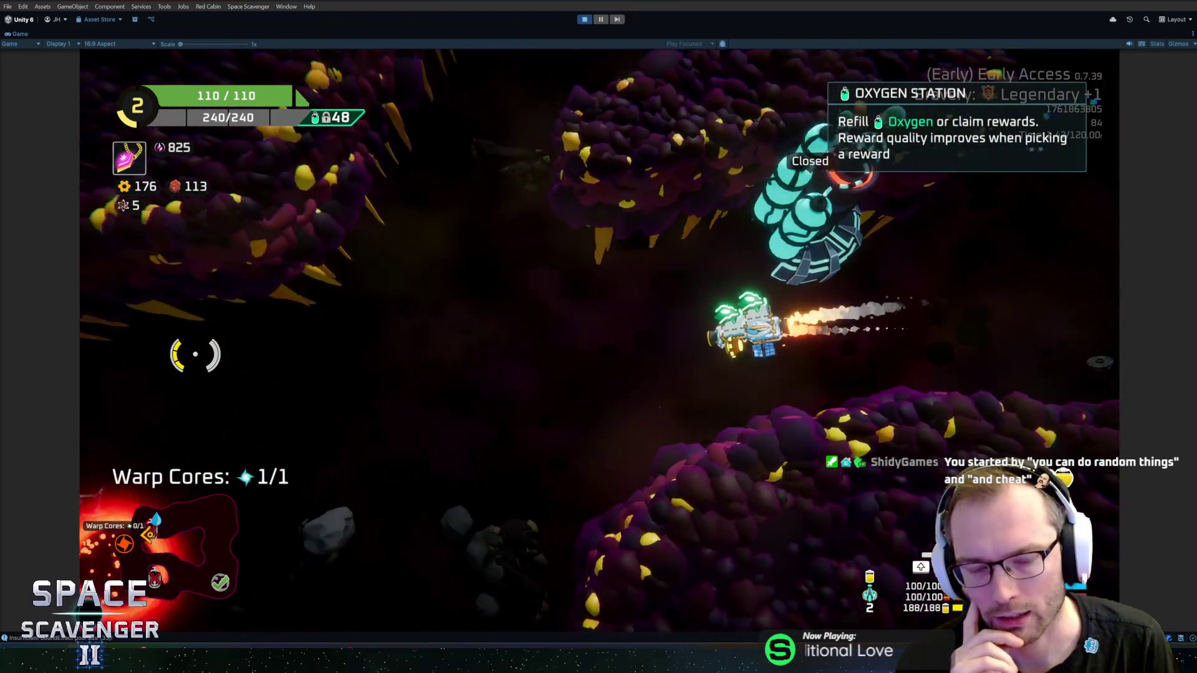
key(a)
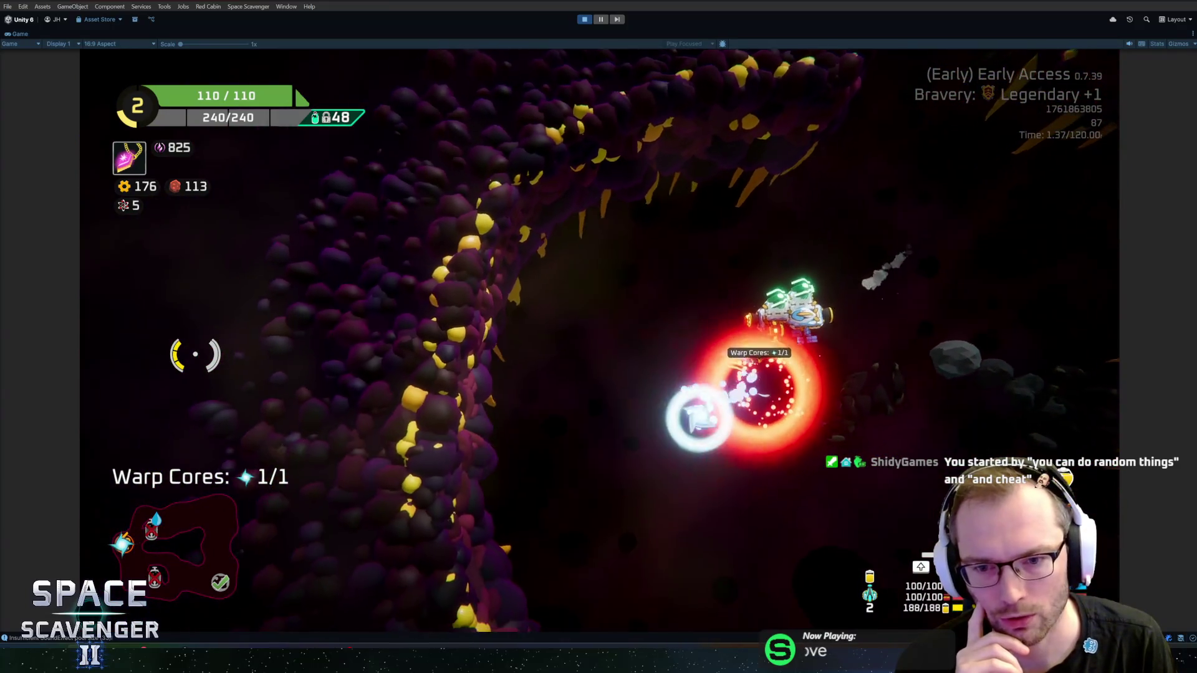
key(f)
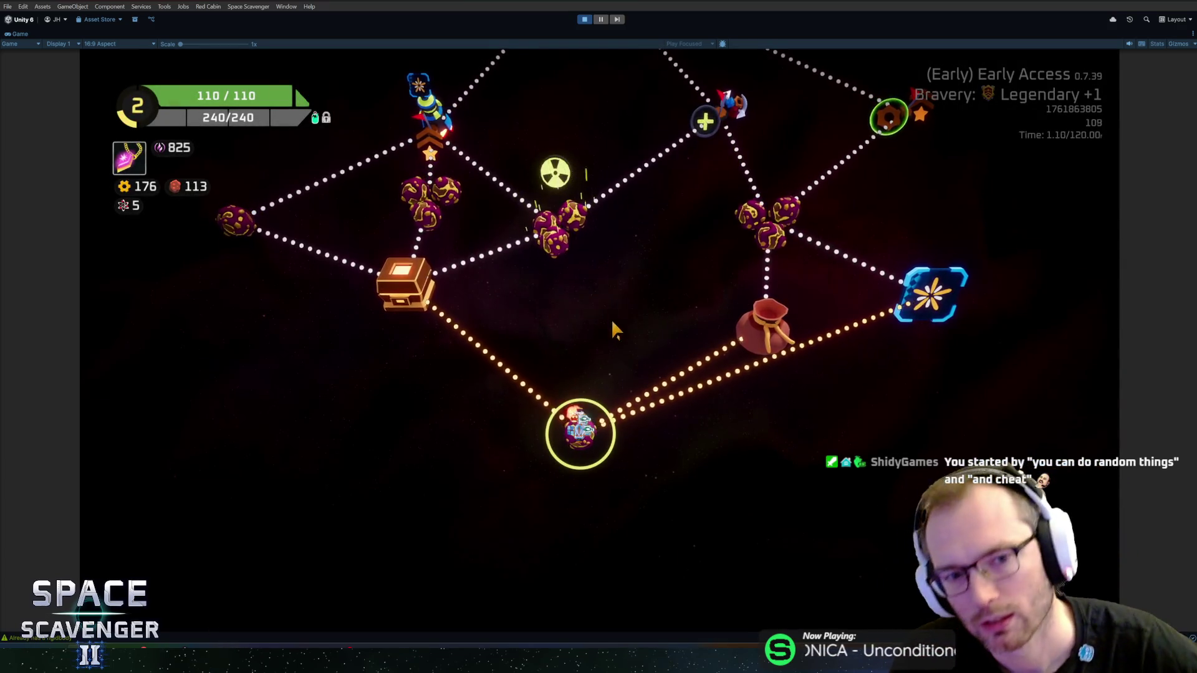
- Travel to the drop point on the sector map and view its reward choices
scroll(639, 369, up, 2)
scroll(629, 372, down, 3)
scroll(636, 359, up, 2)
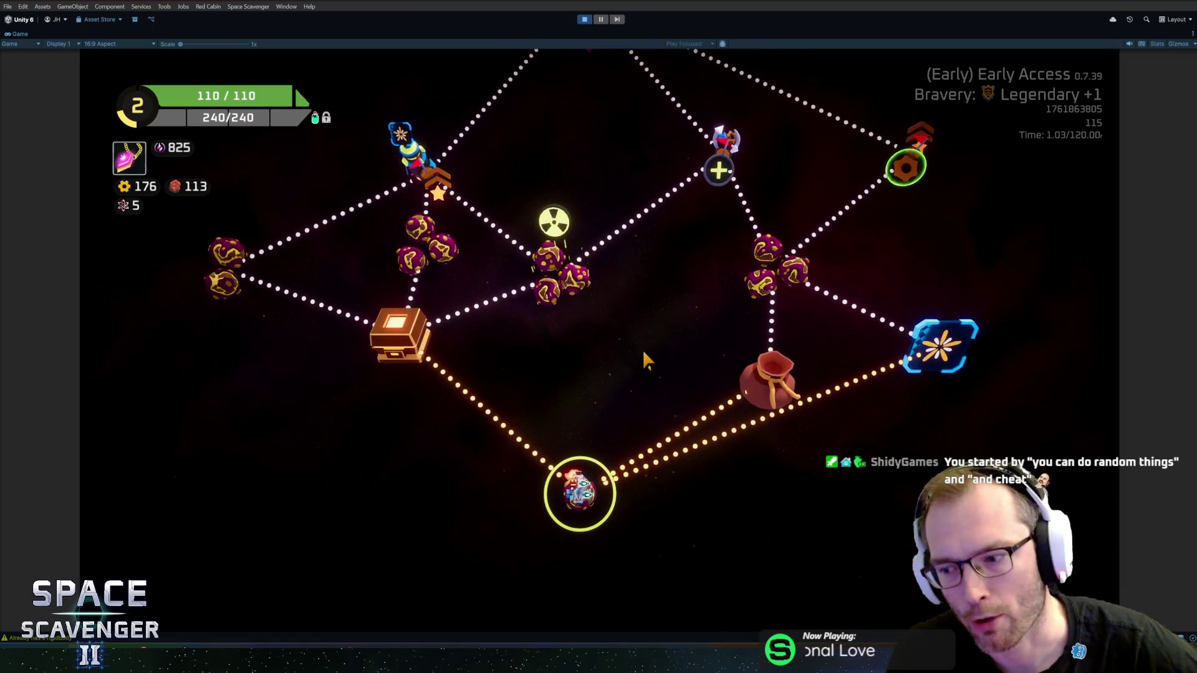
scroll(639, 372, up, 1)
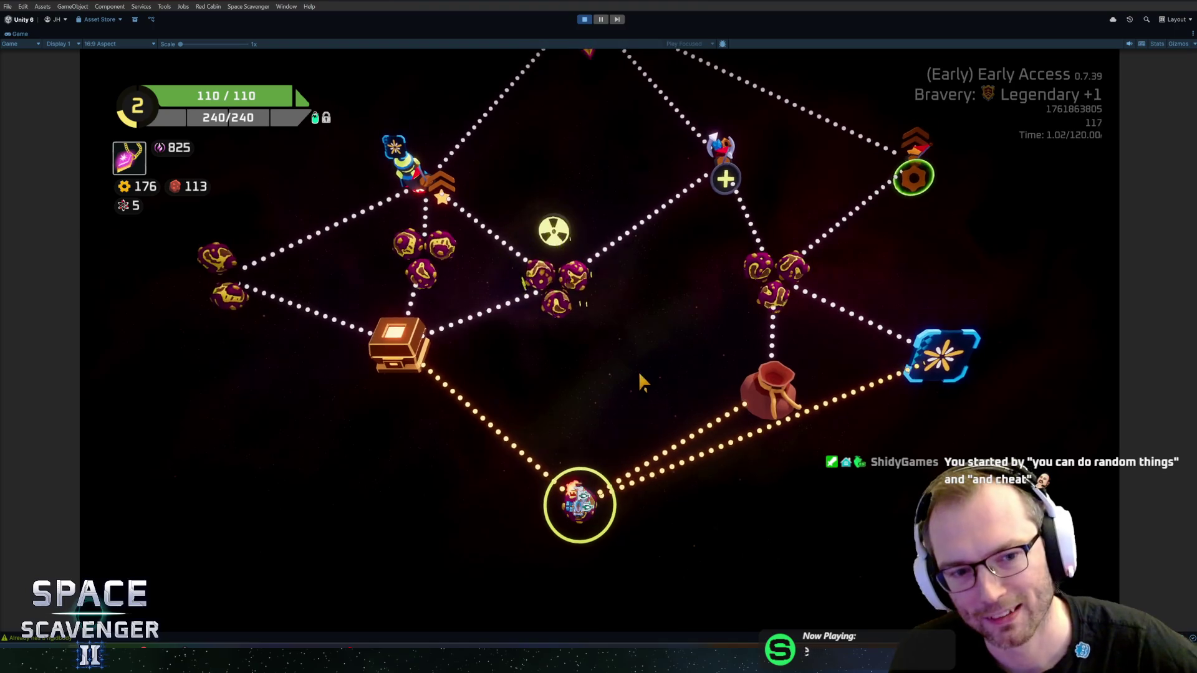
click(426, 374)
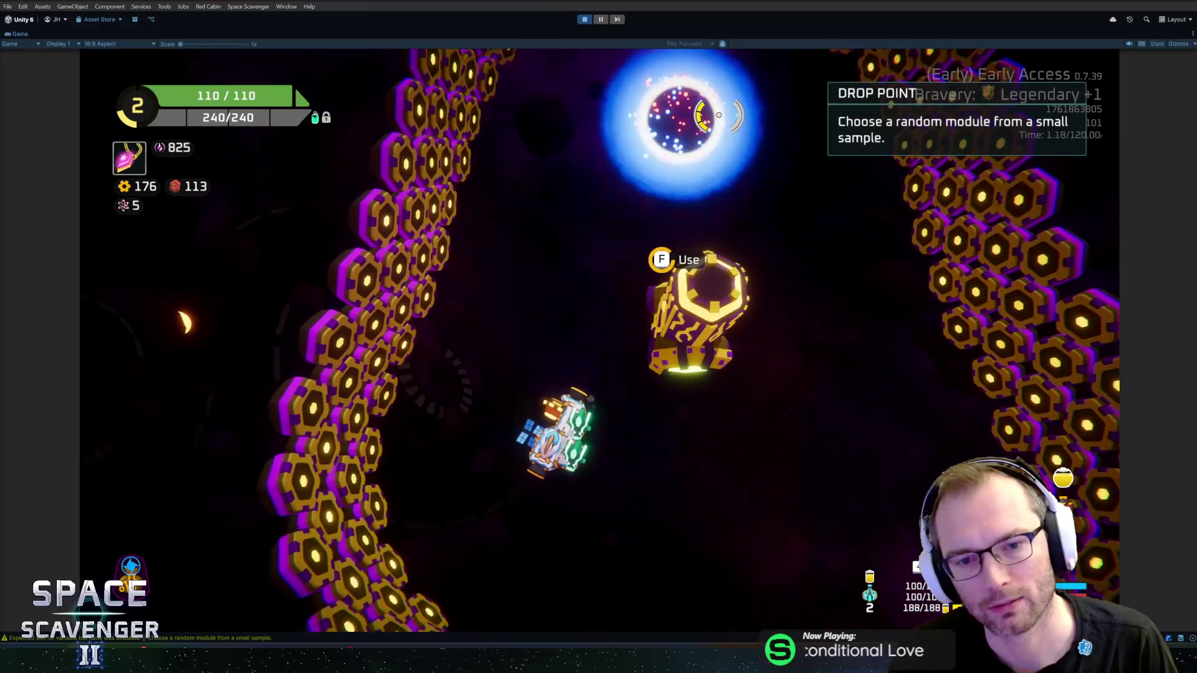
key(f)
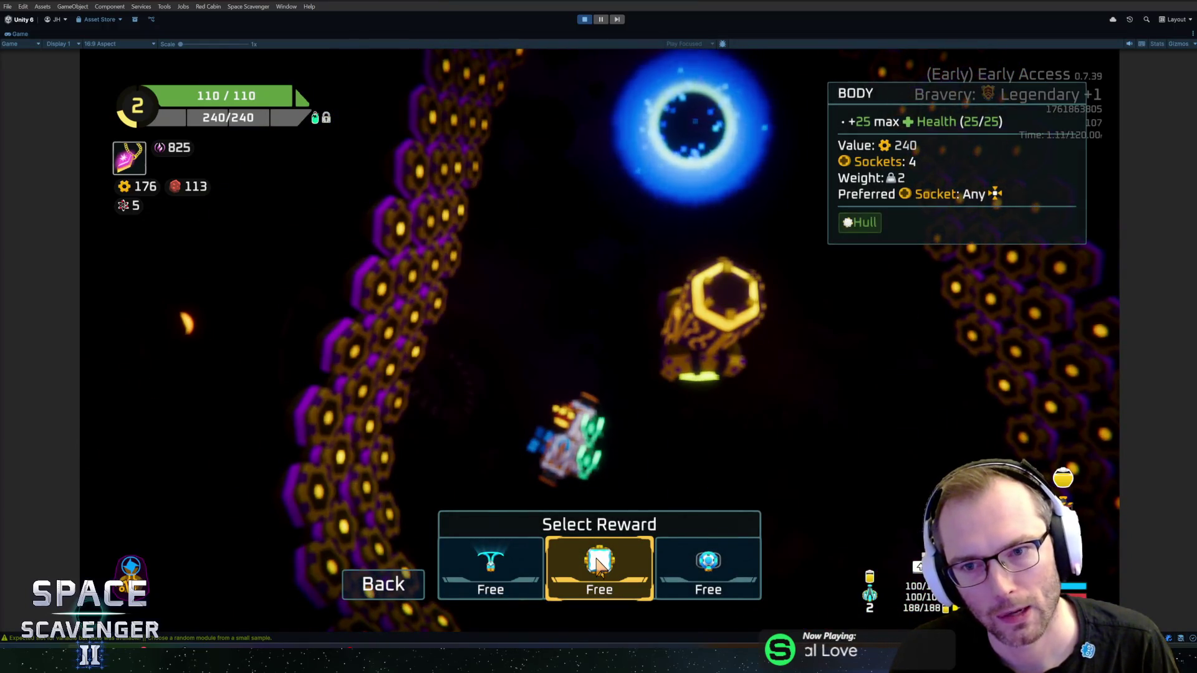
- Attach the middle free module, warp through the blue portal, and enter the radiation sector
click(600, 564)
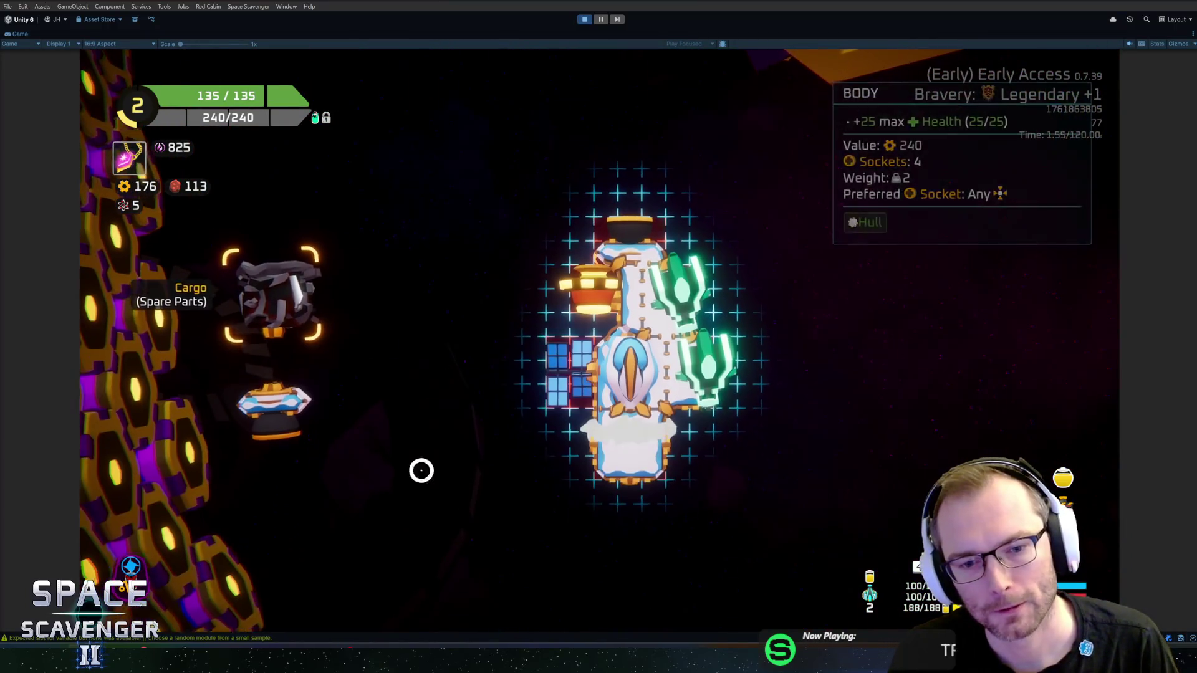
click(419, 470)
click(622, 492)
key(w)
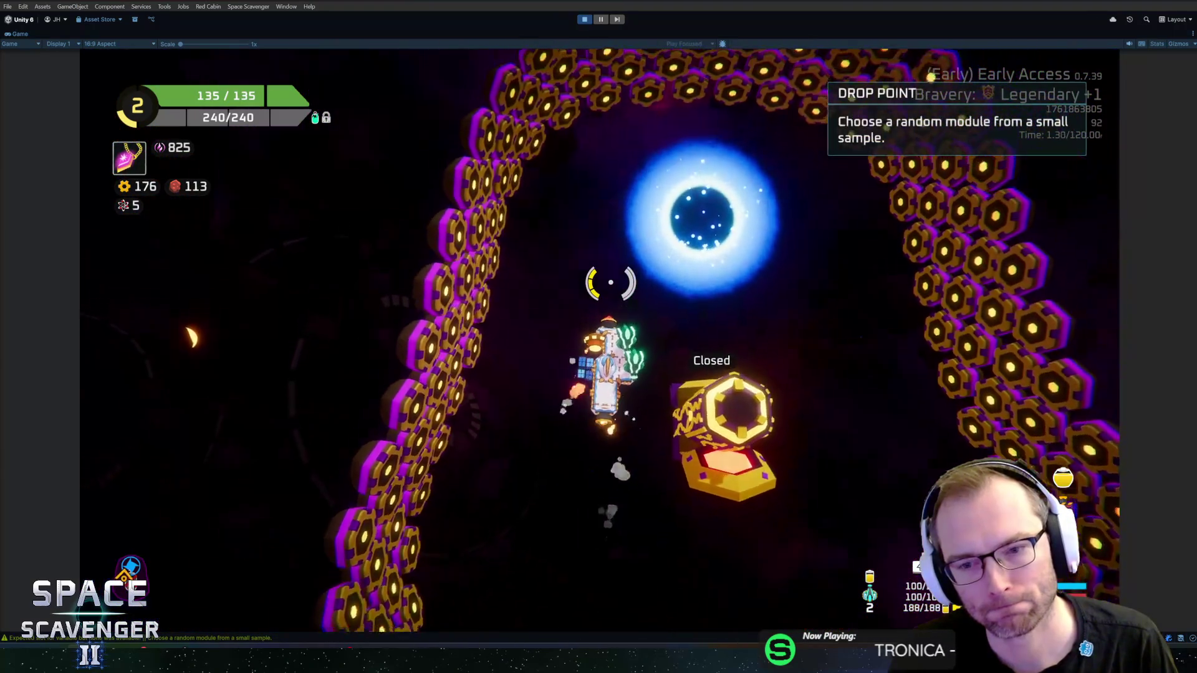
key(f)
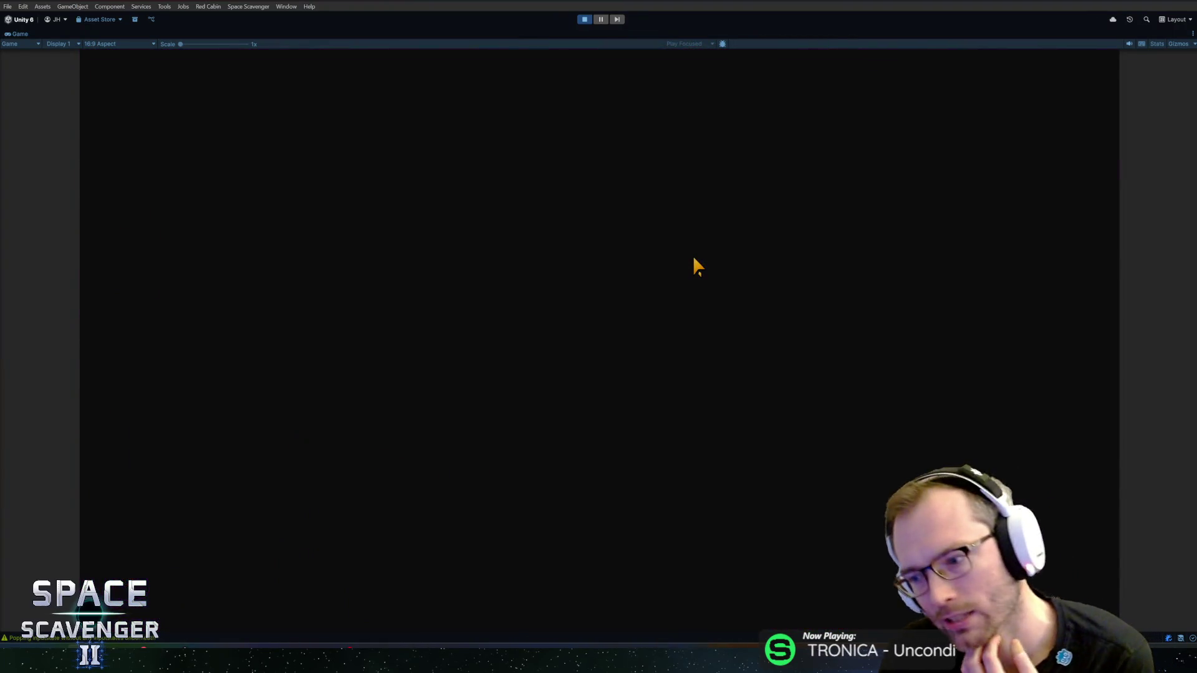
click(724, 279)
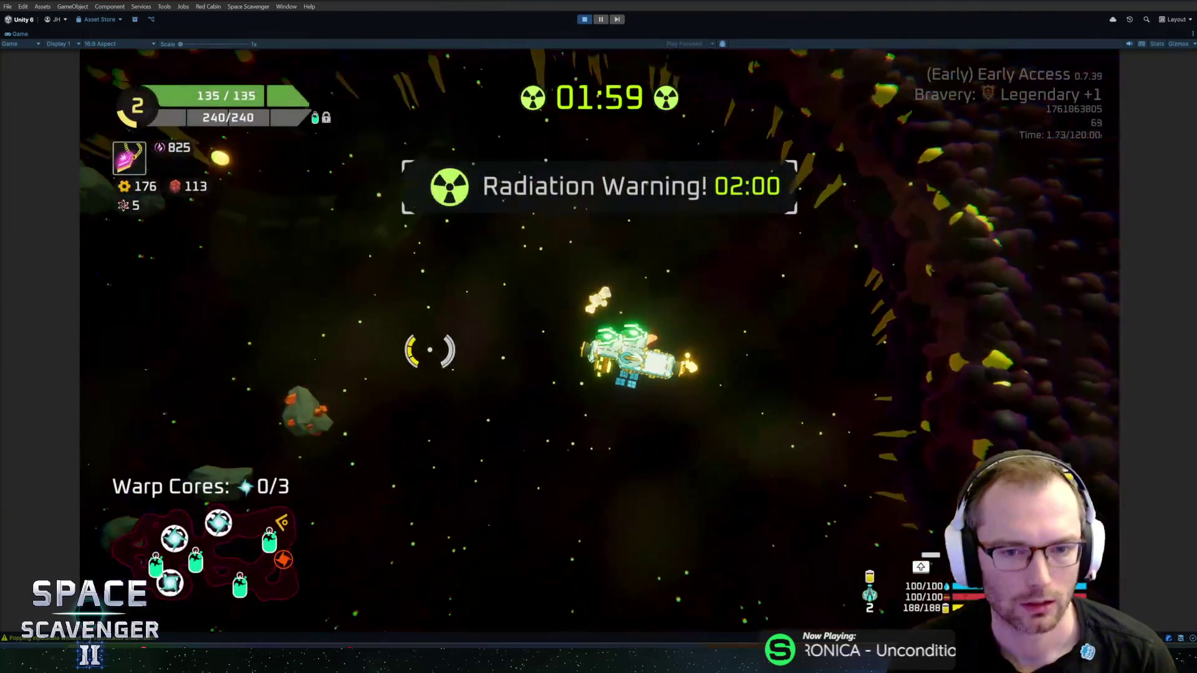
- Claim the middle oxygen station reward, then fly and fight through the radiation sector to rank 3
key(w)
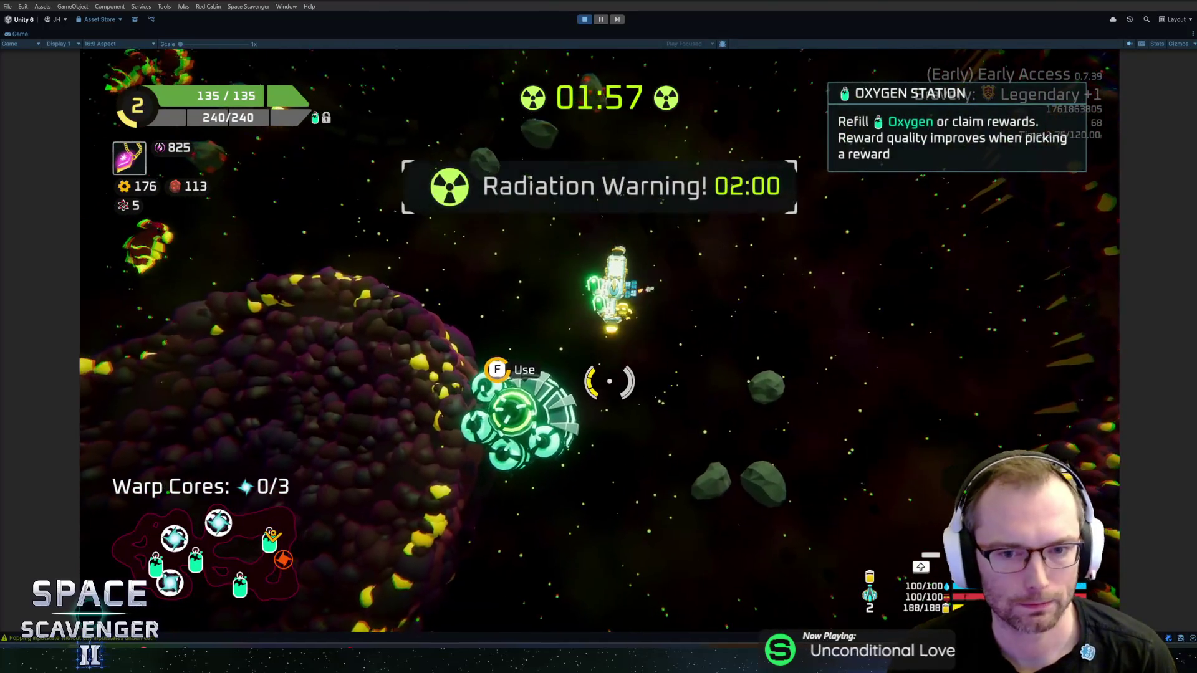
click(617, 565)
key(w)
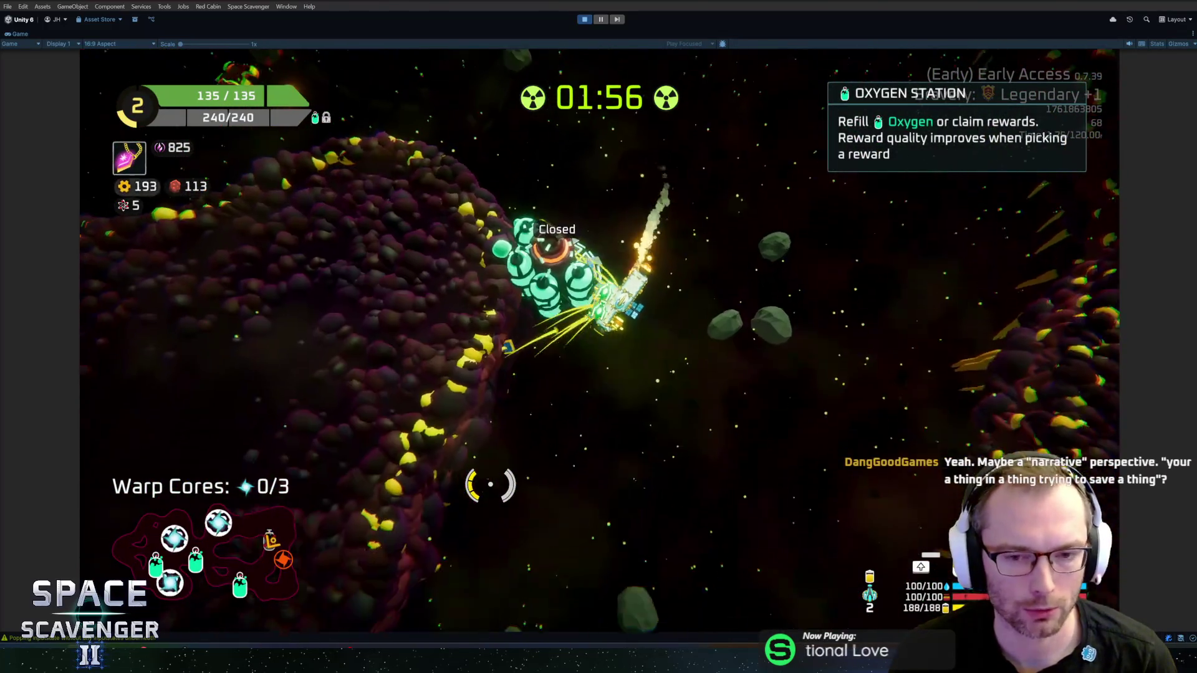
key(w)
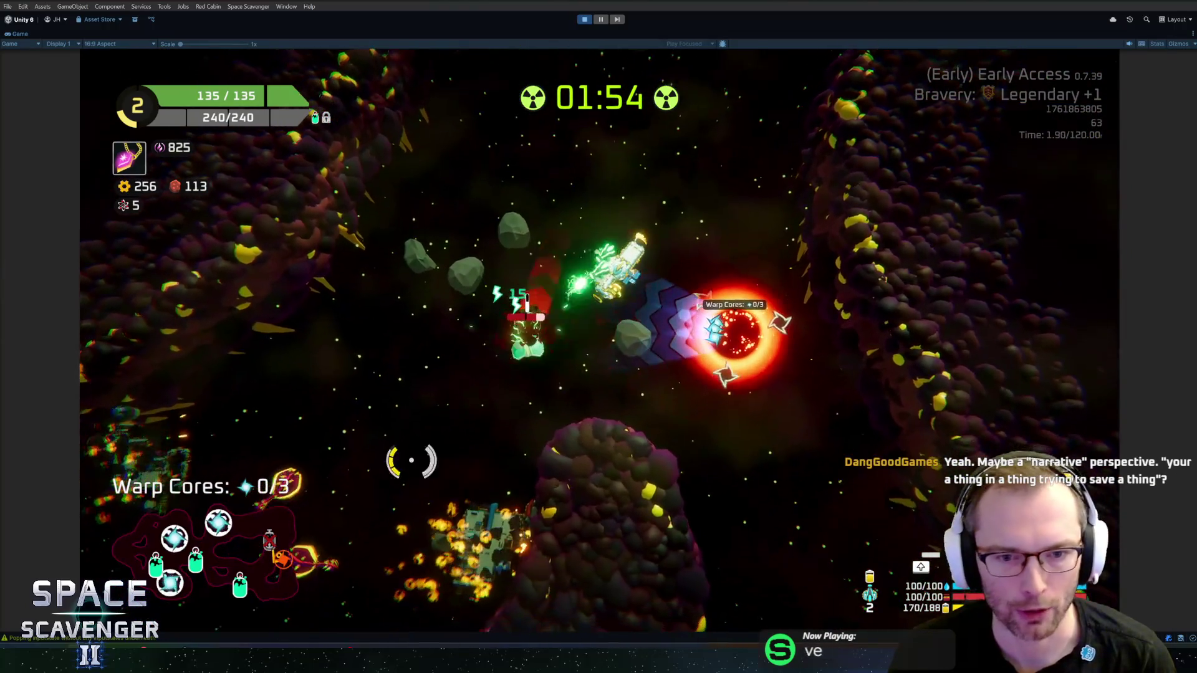
key(w)
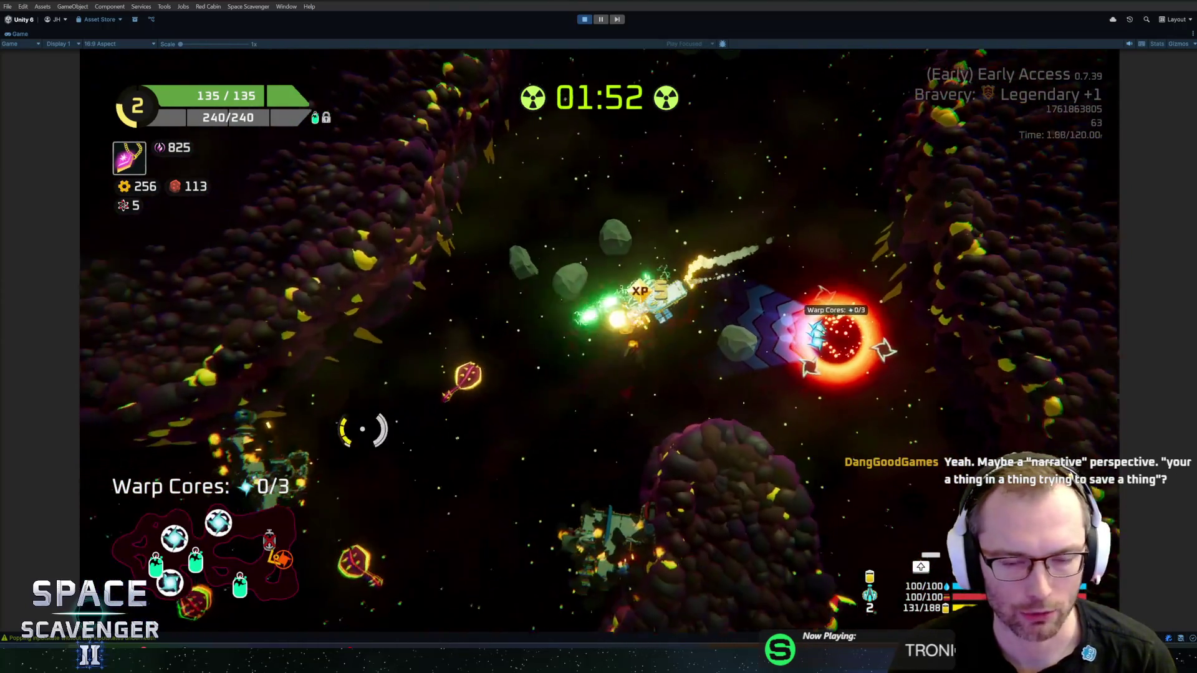
key(w)
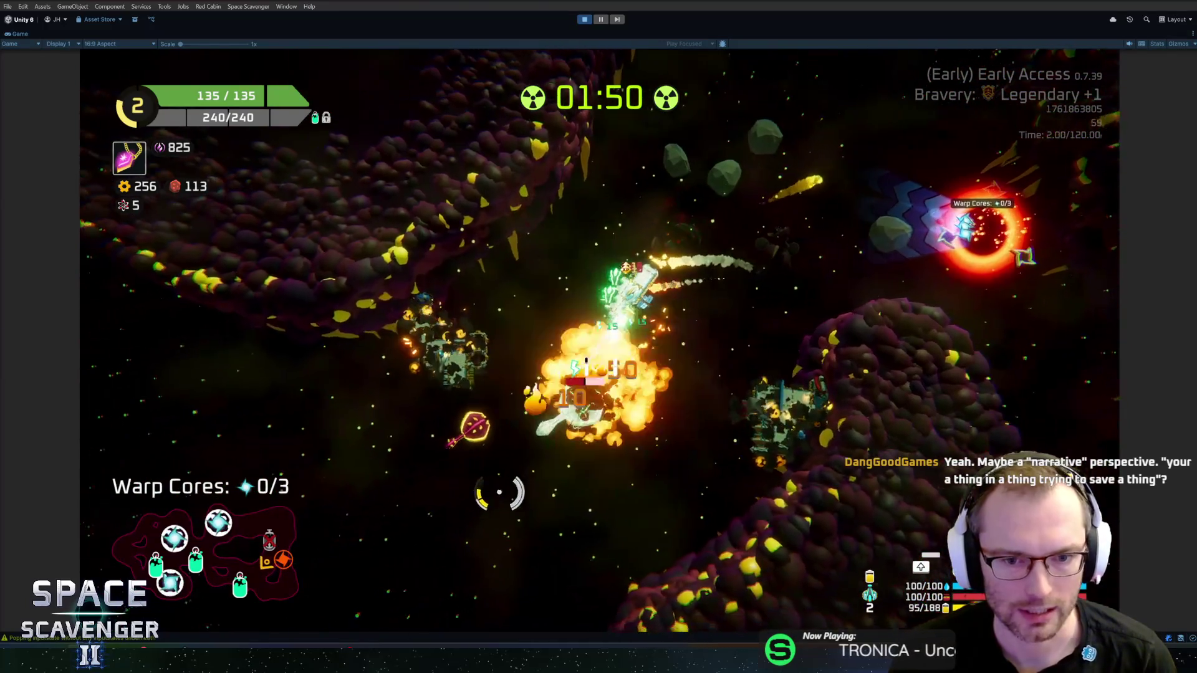
key(w)
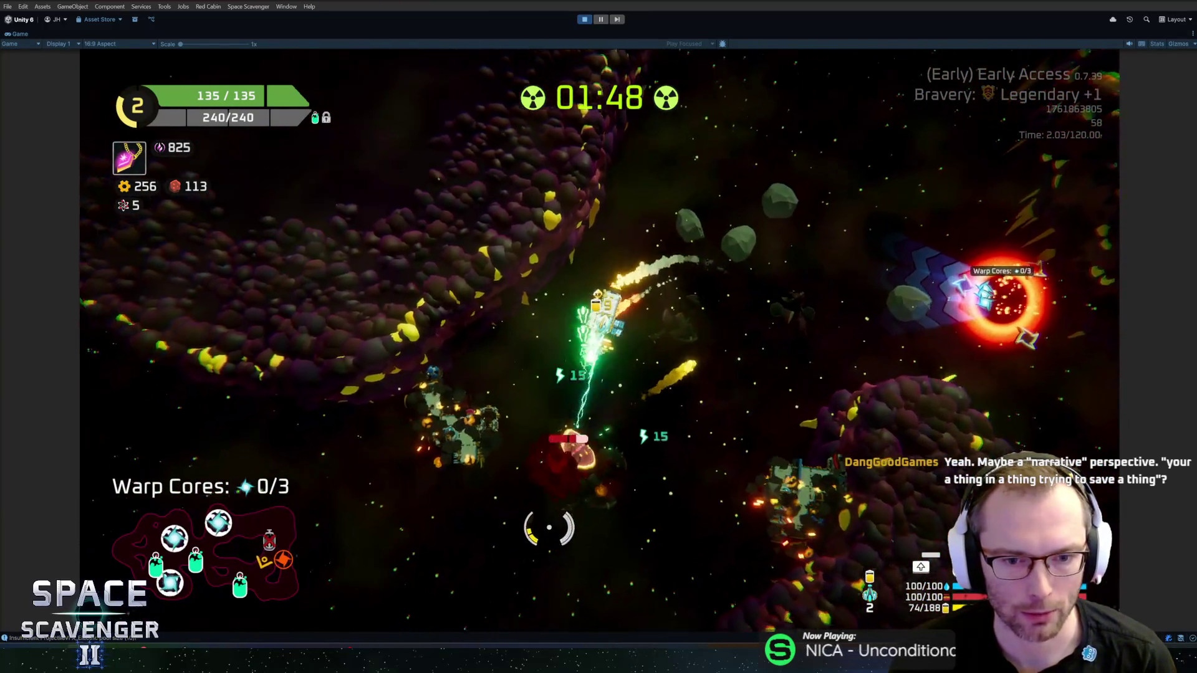
key(w)
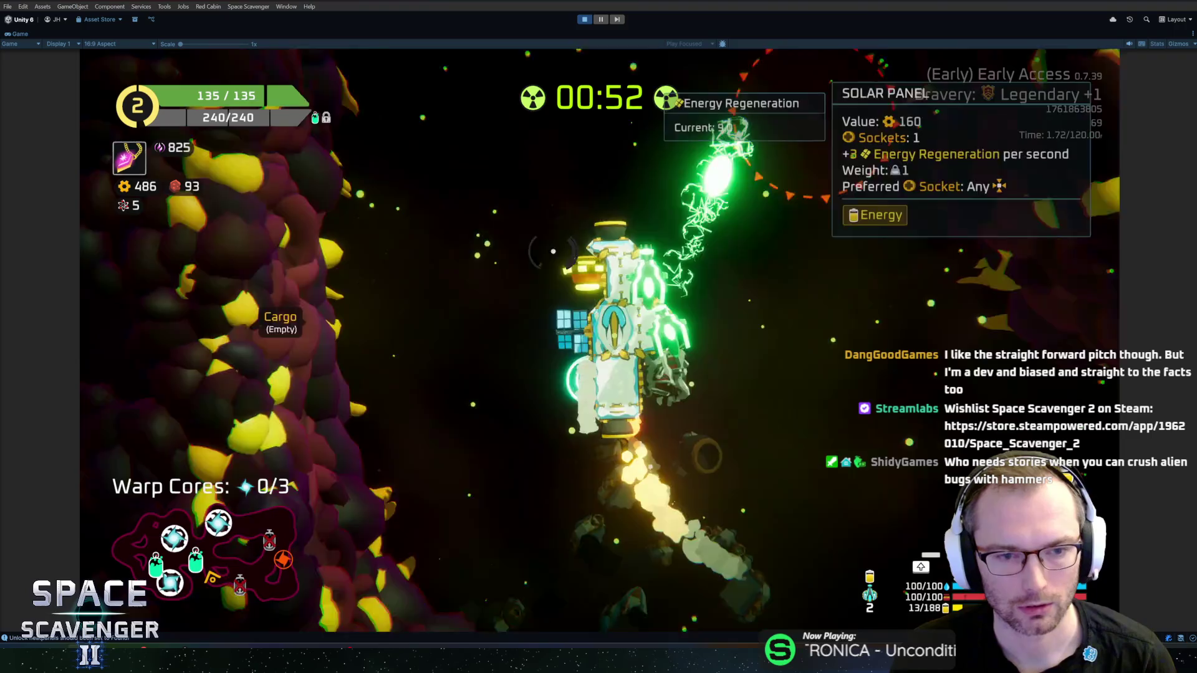
key(Tab)
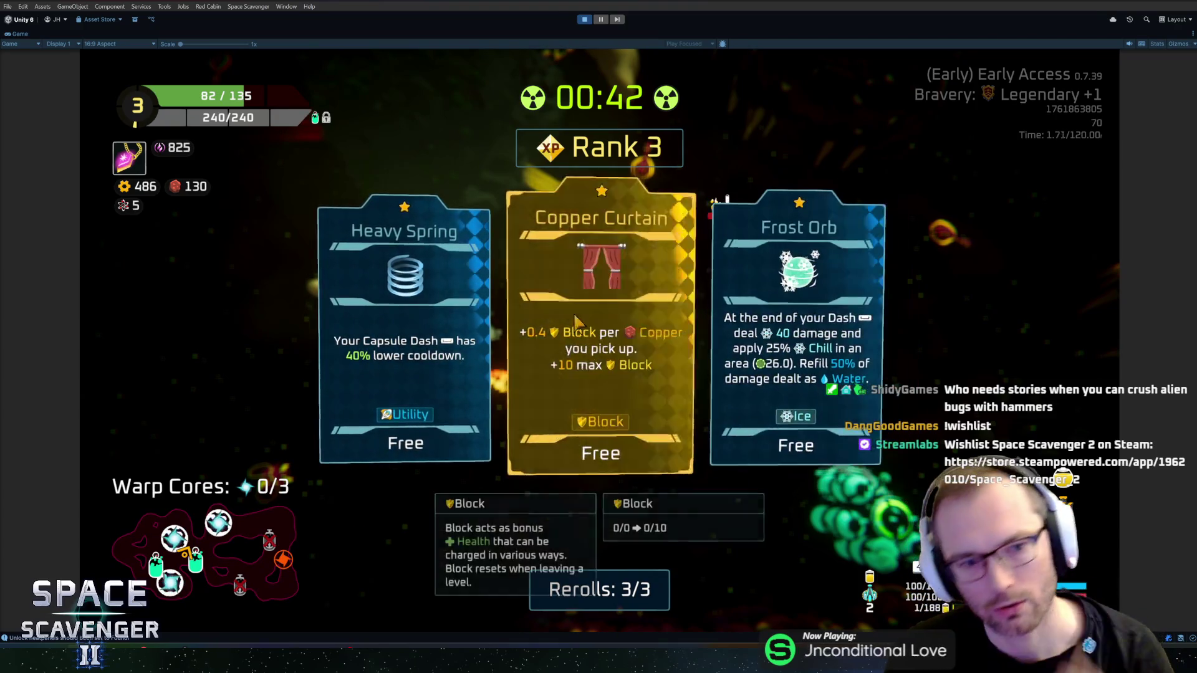
- Take the Heavy Spring upgrade and the Solar Panel reward, mounting the panel on the ship's right side
click(405, 349)
key(f)
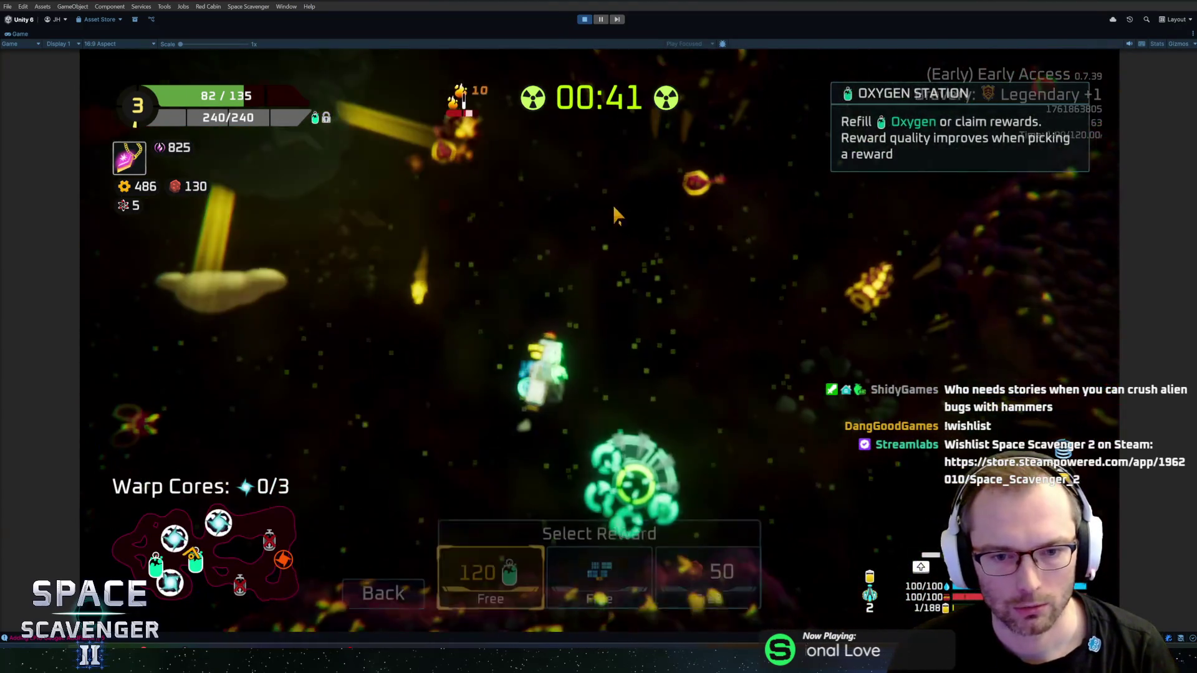
click(476, 564)
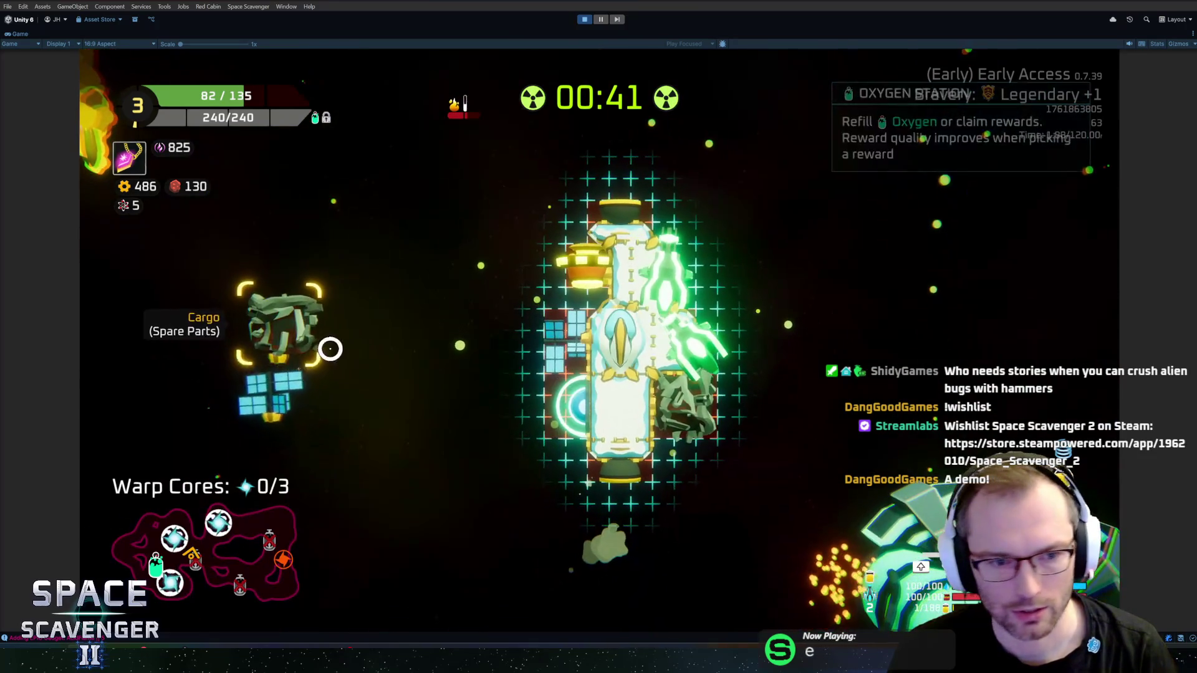
drag(569, 406, 494, 413)
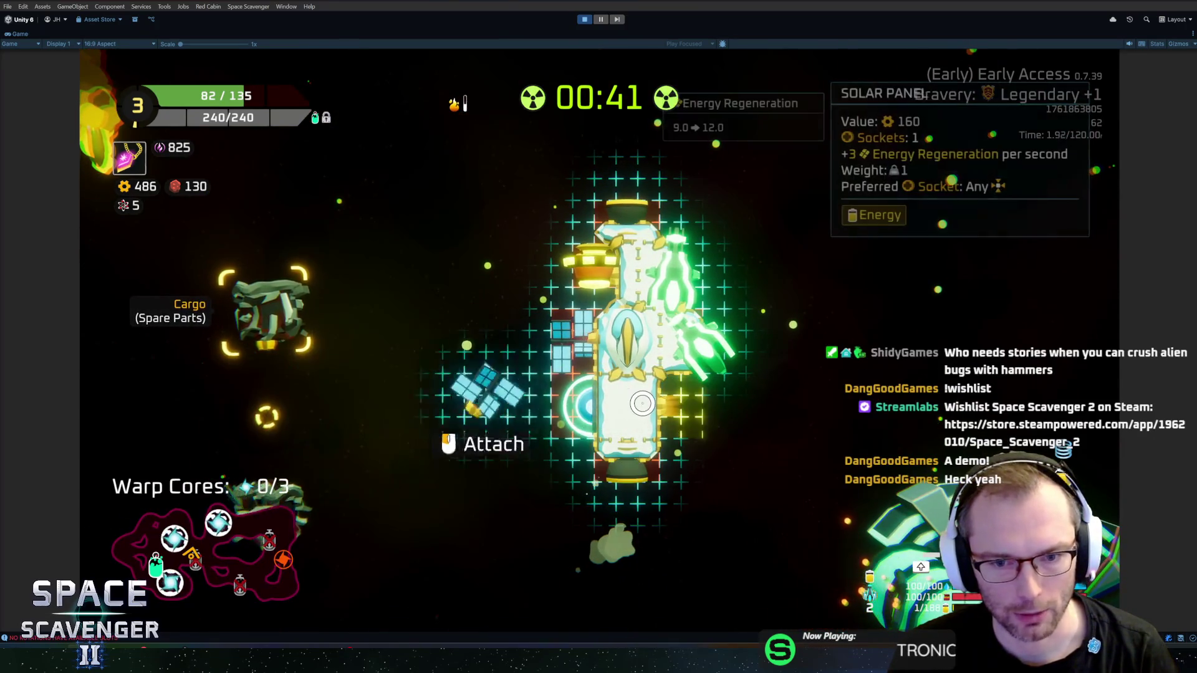
click(489, 396)
- Recycle the spare-parts chunk into gears, then resume flying and fighting until the run ends
mouse_move(284, 430)
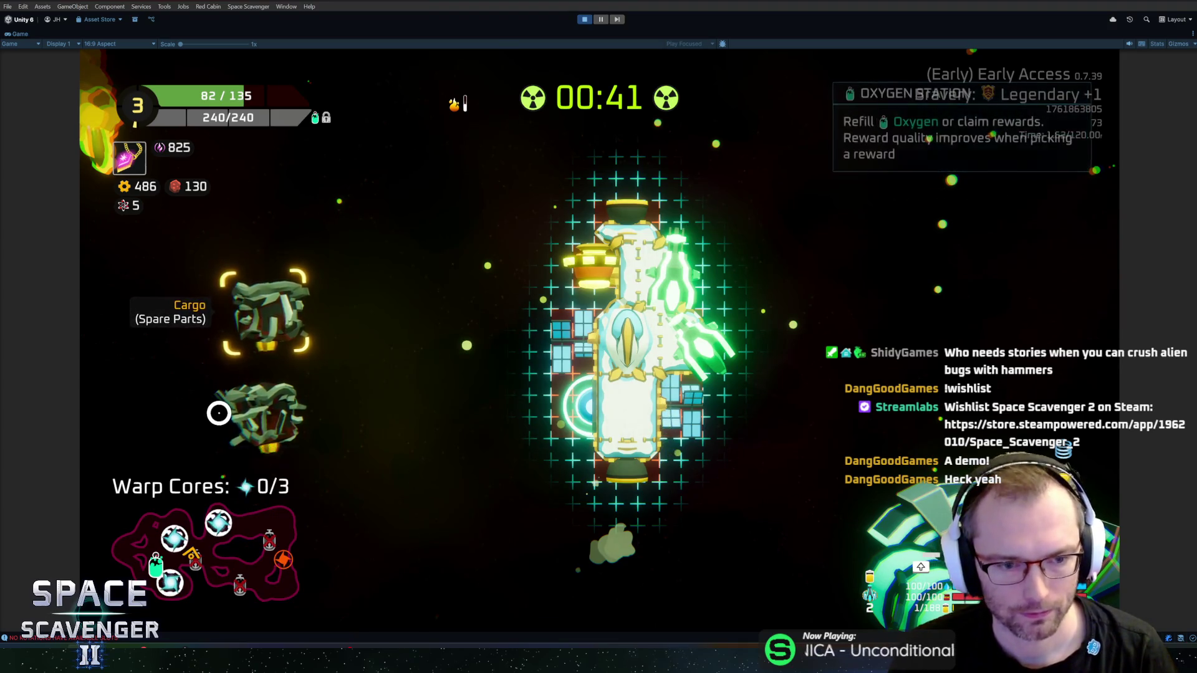
mouse_move(268, 408)
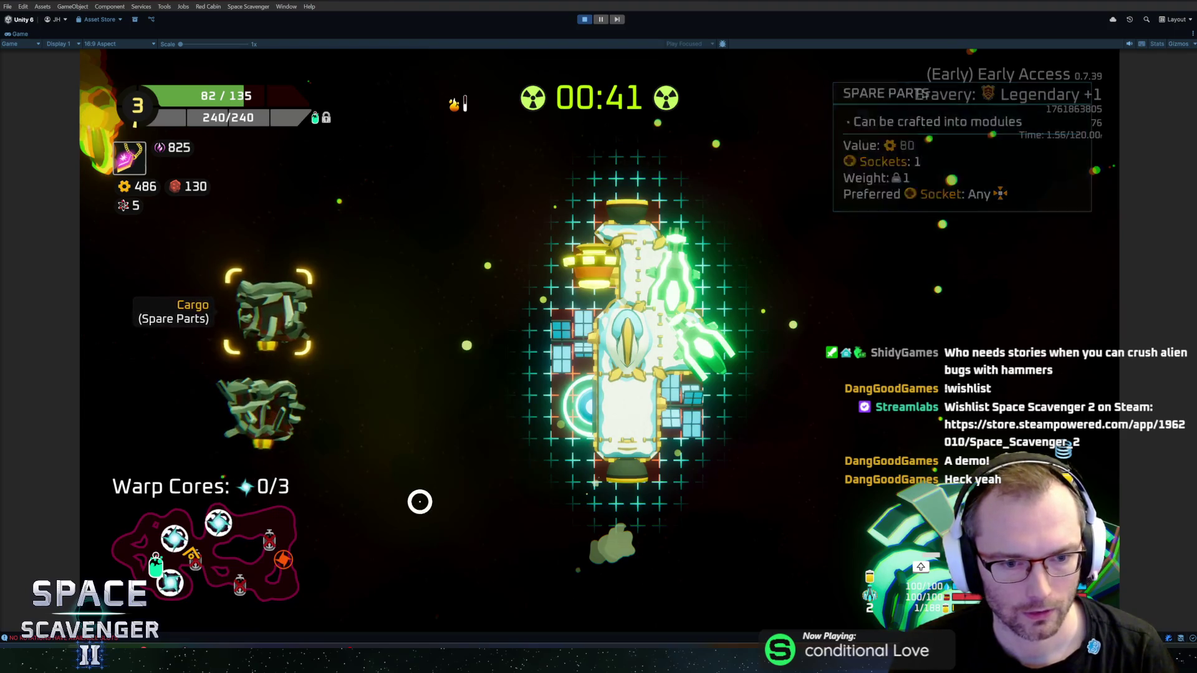
key(r)
mouse_move(261, 318)
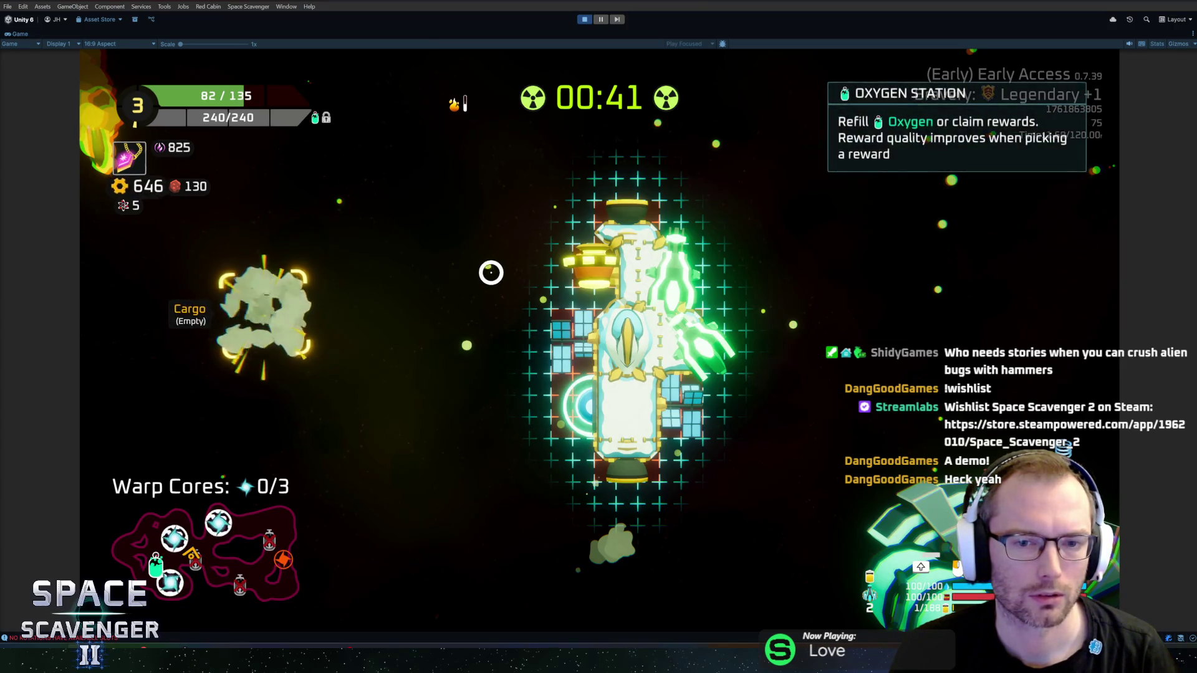
key(Escape)
key(w)
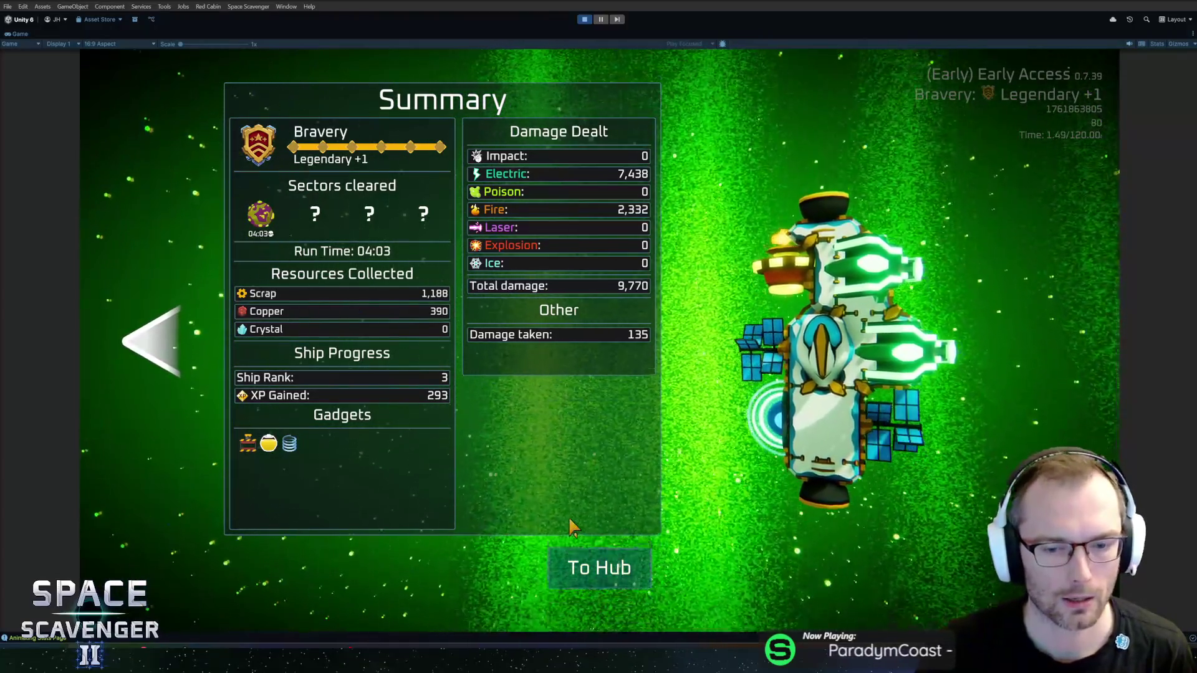
- Return to the hub from the run summary and open the Daily Challenge leaderboard at its portal
click(583, 564)
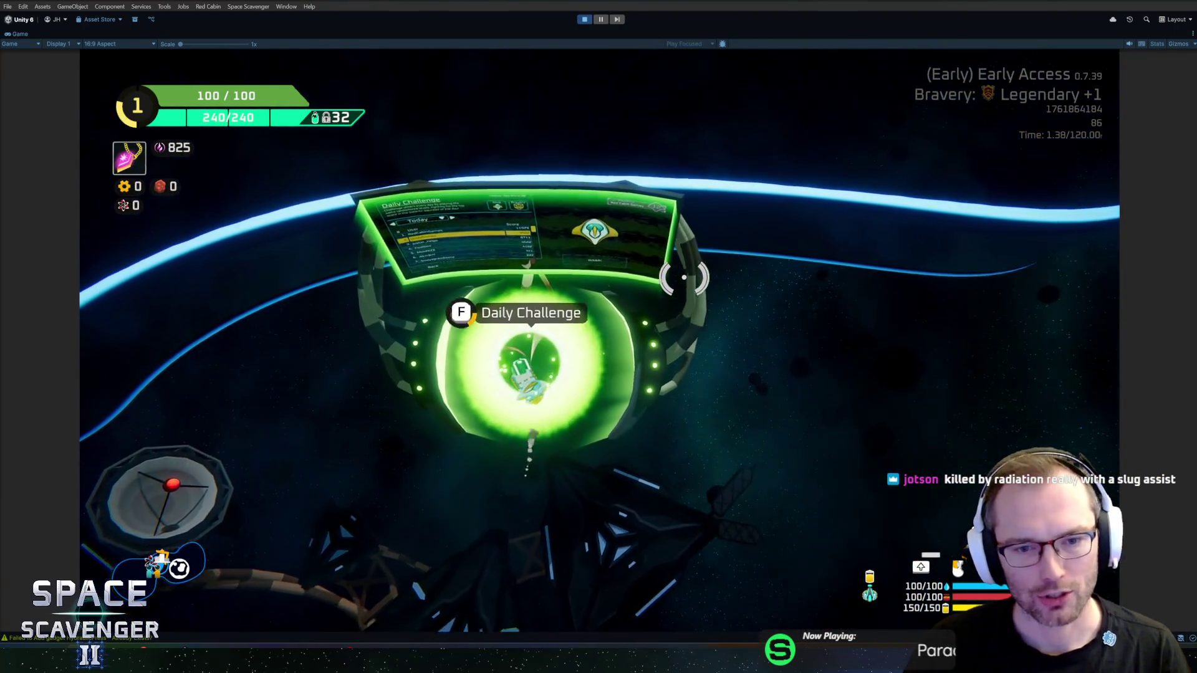
key(e)
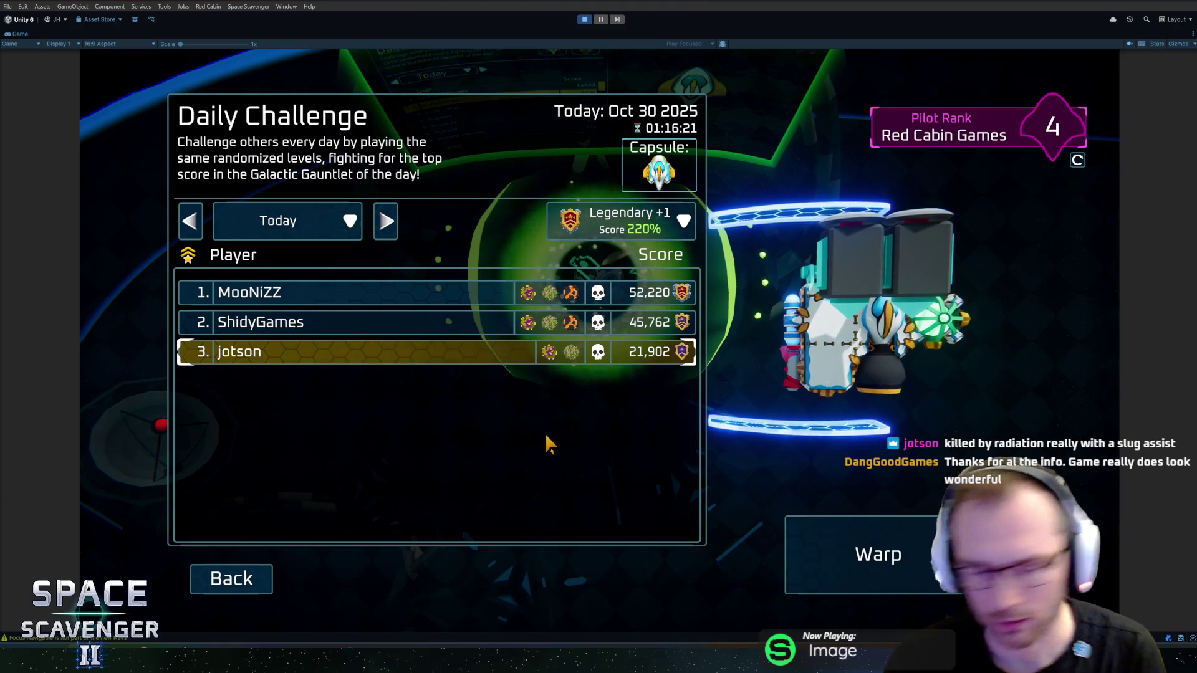
- Preview the top three players' ships on the leaderboard, then close it and fly to the Gauntlet portal
click(498, 322)
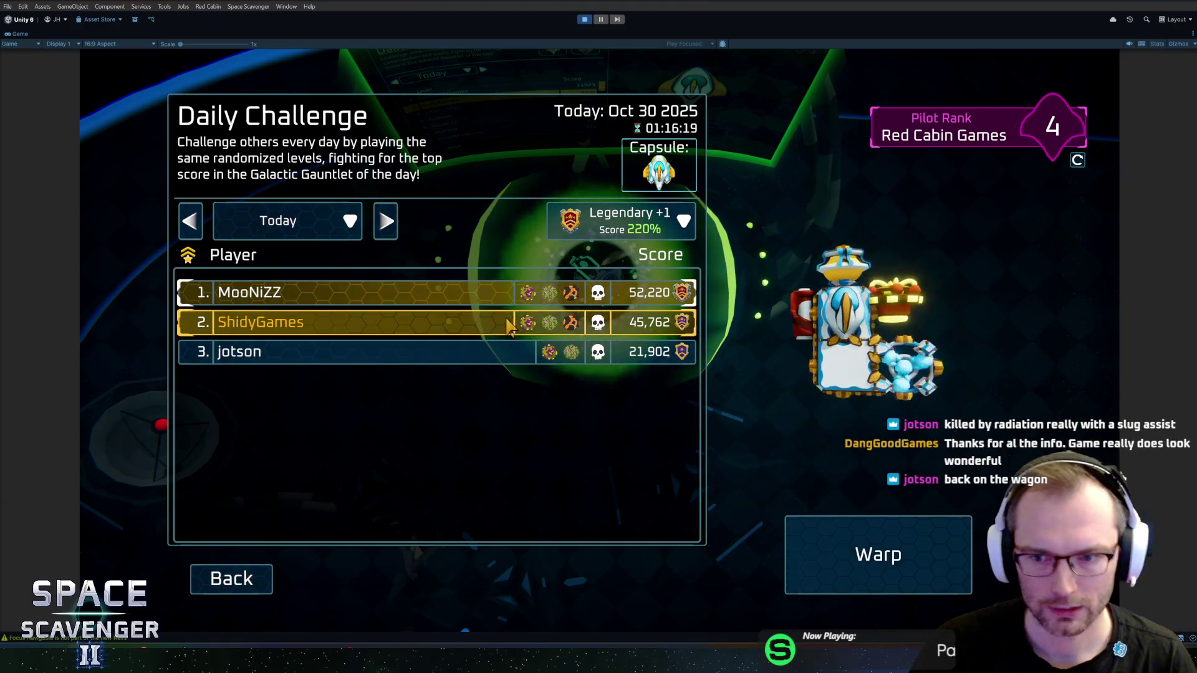
click(418, 359)
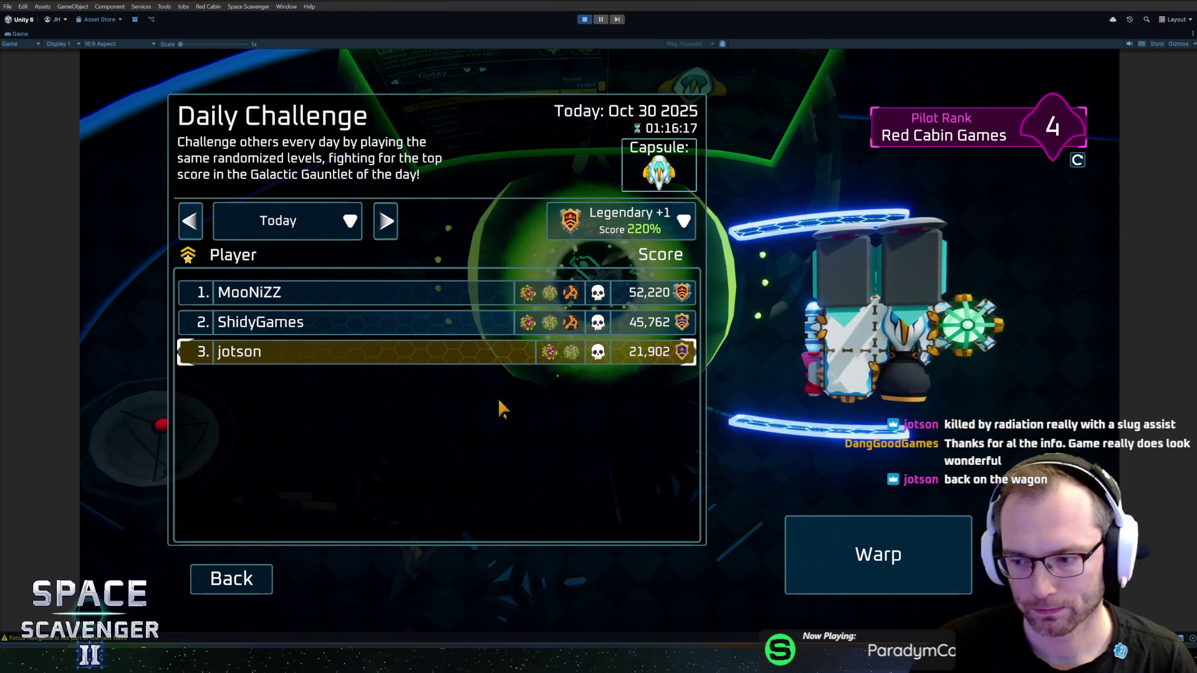
click(414, 320)
click(383, 298)
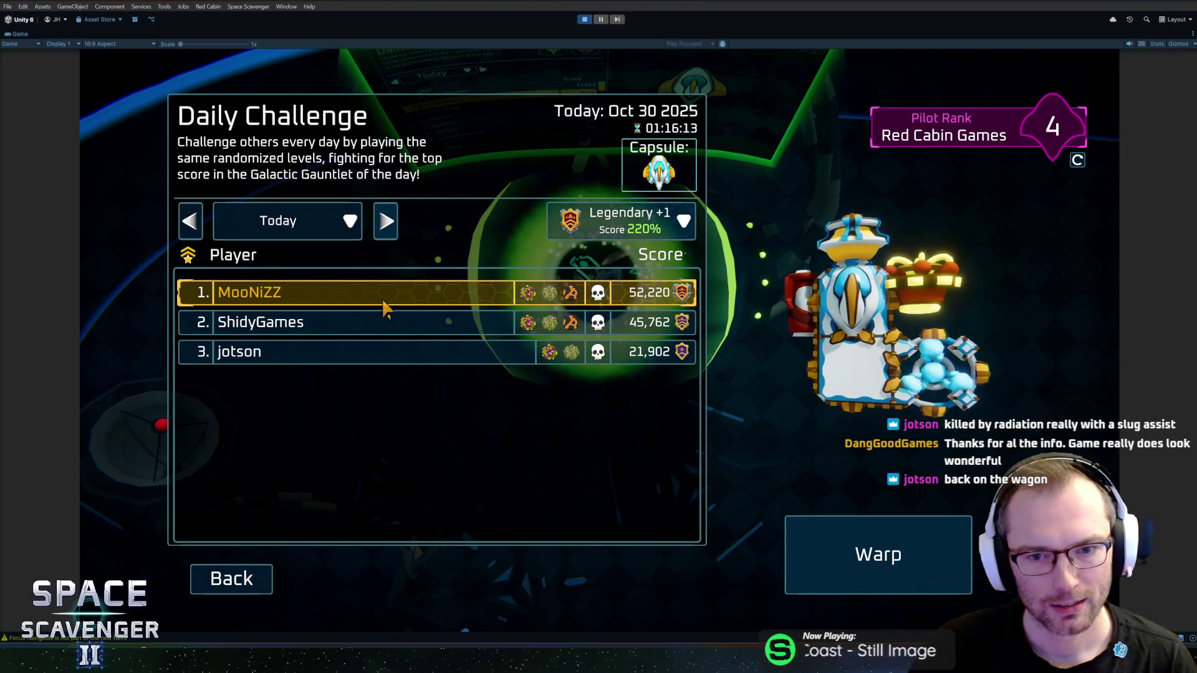
click(395, 323)
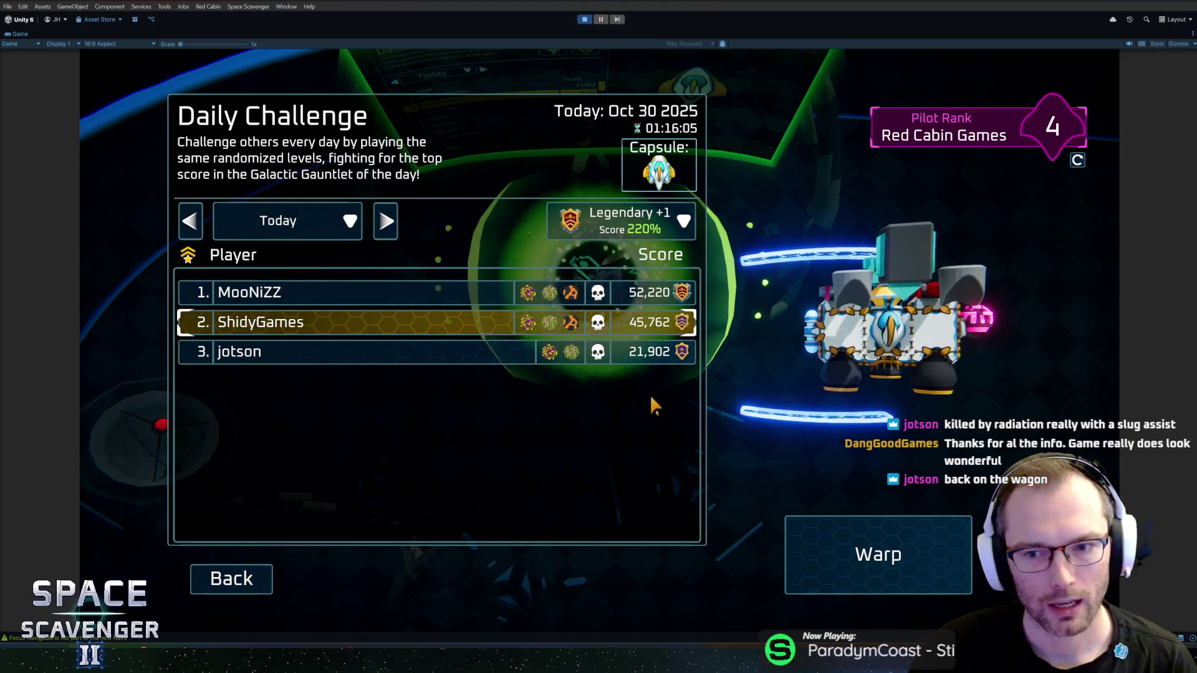
click(487, 355)
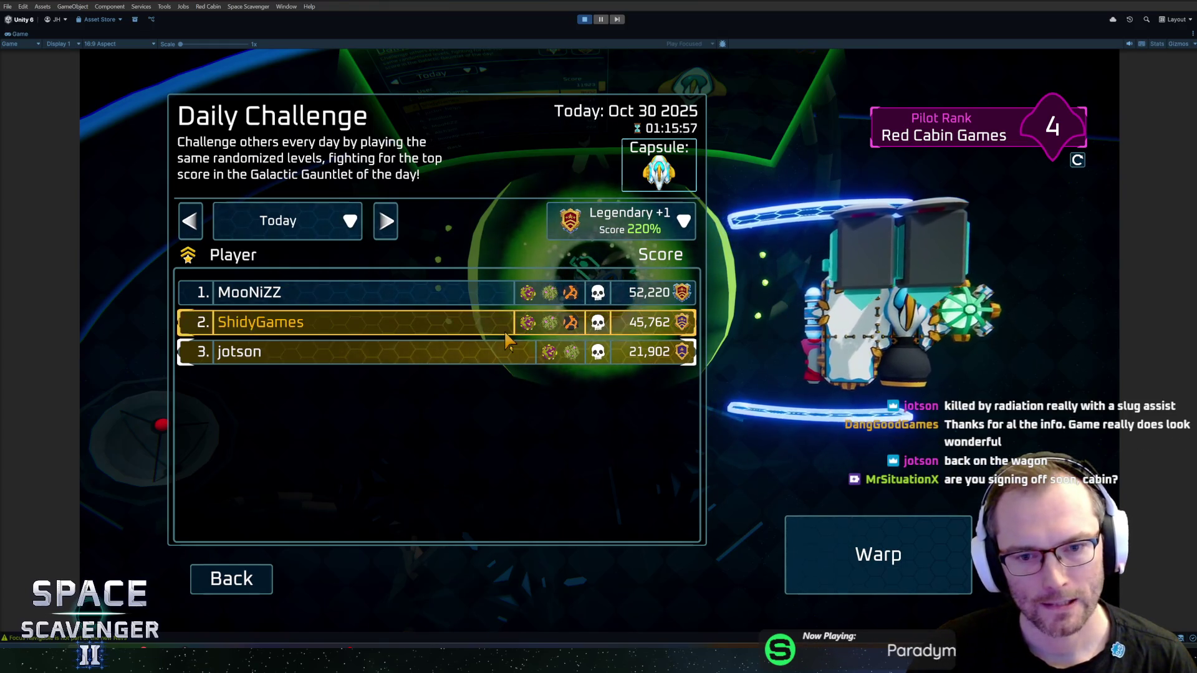
click(507, 333)
click(545, 362)
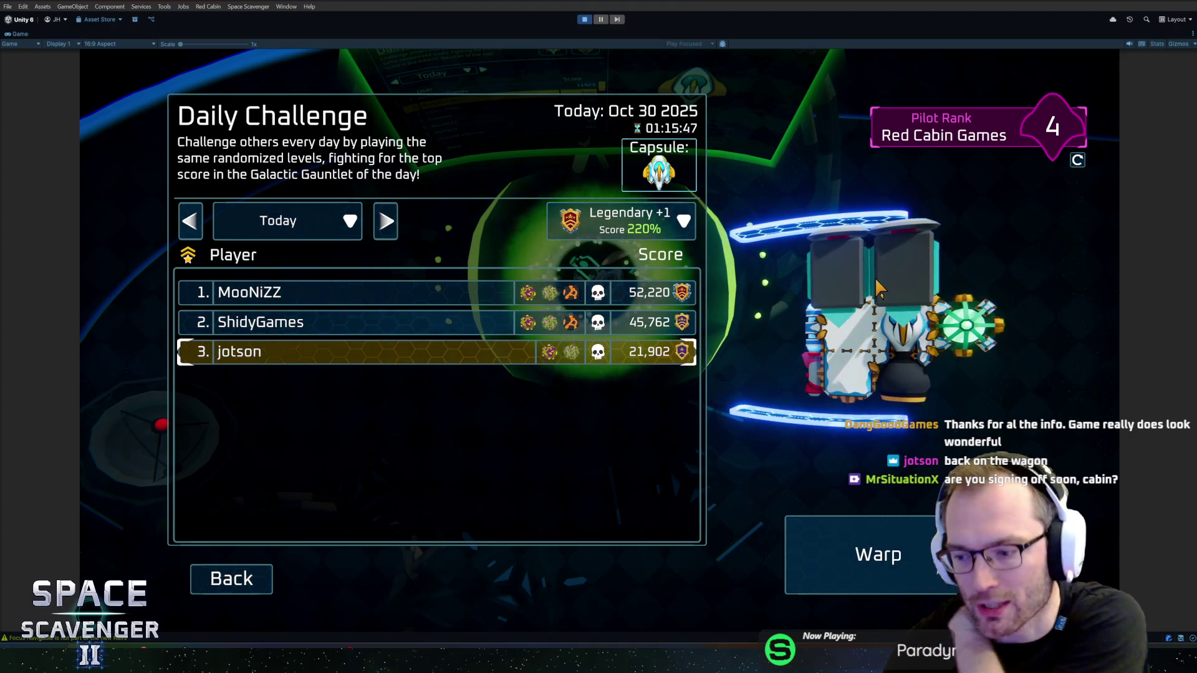
click(232, 579)
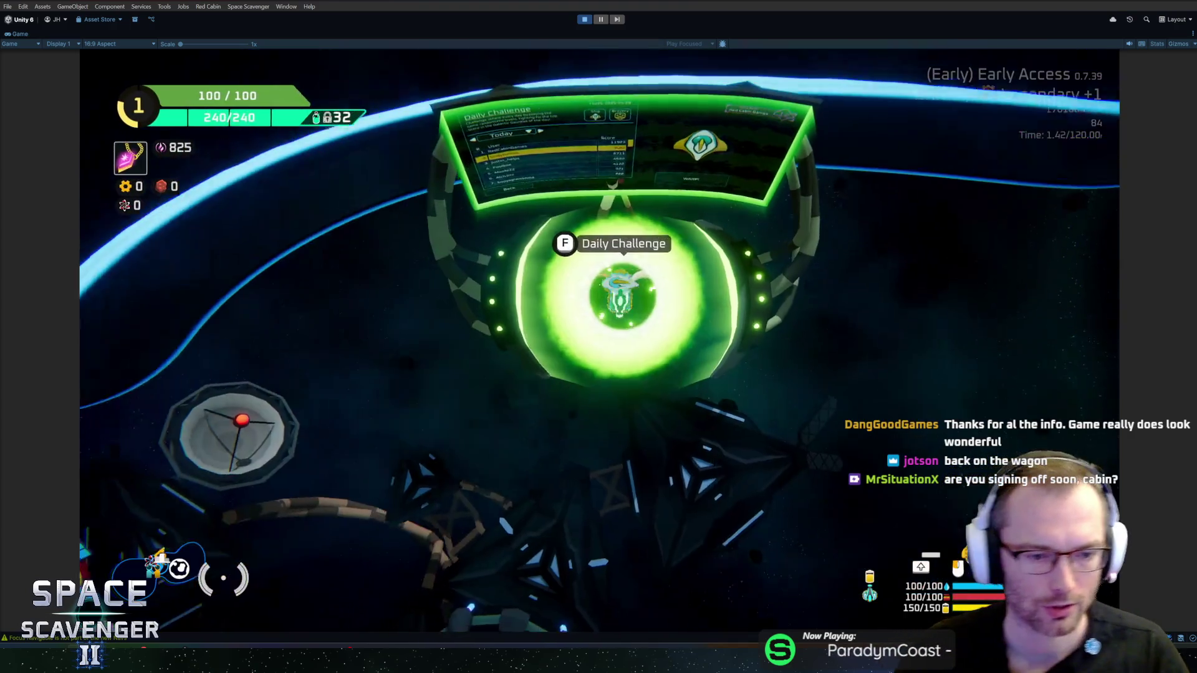
key(s)
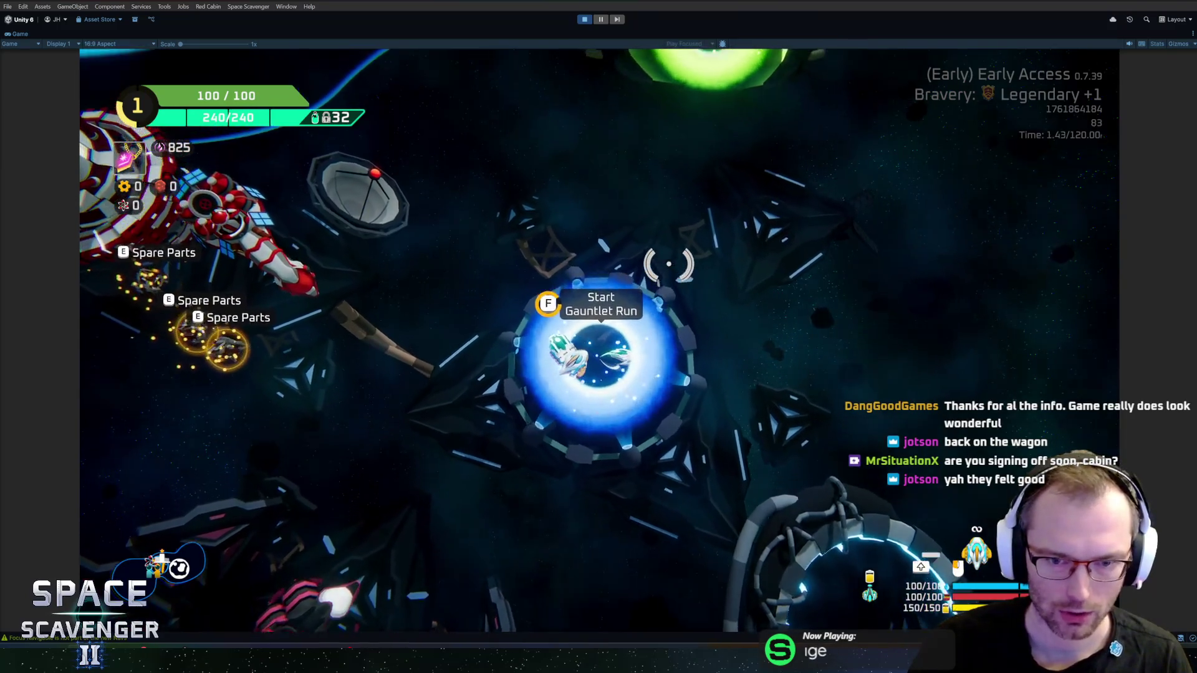
- Bring up the Gauntlet portal's bravery choice and dismiss it without starting a run
key(f)
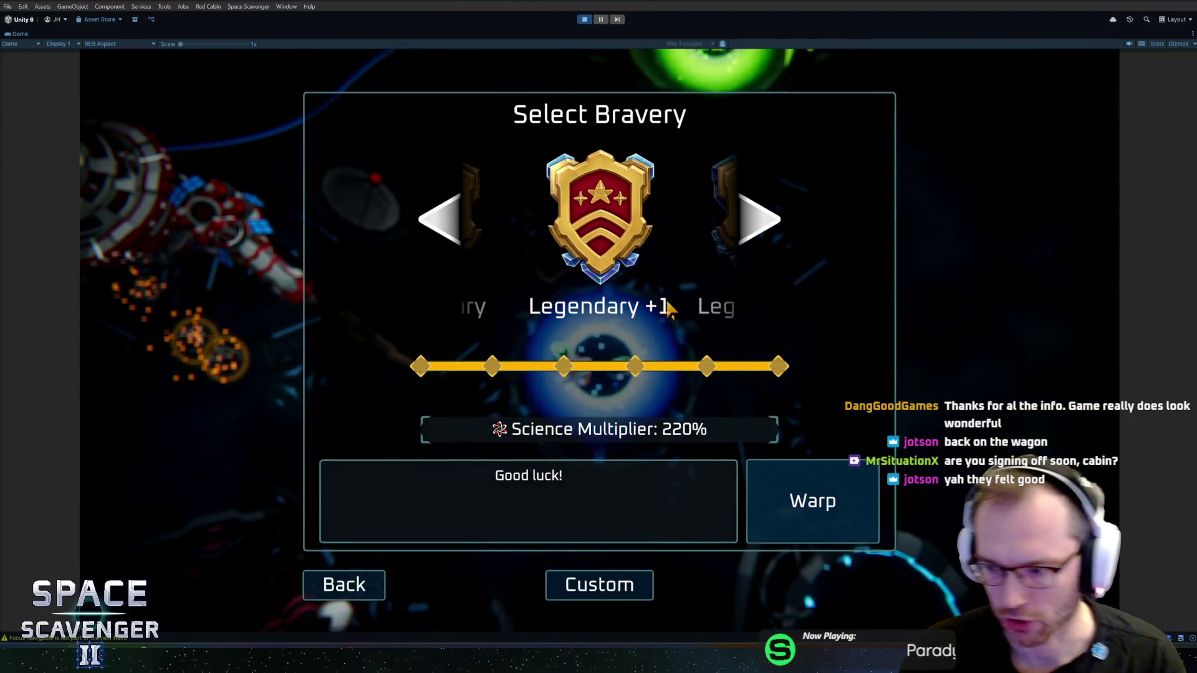
click(786, 499)
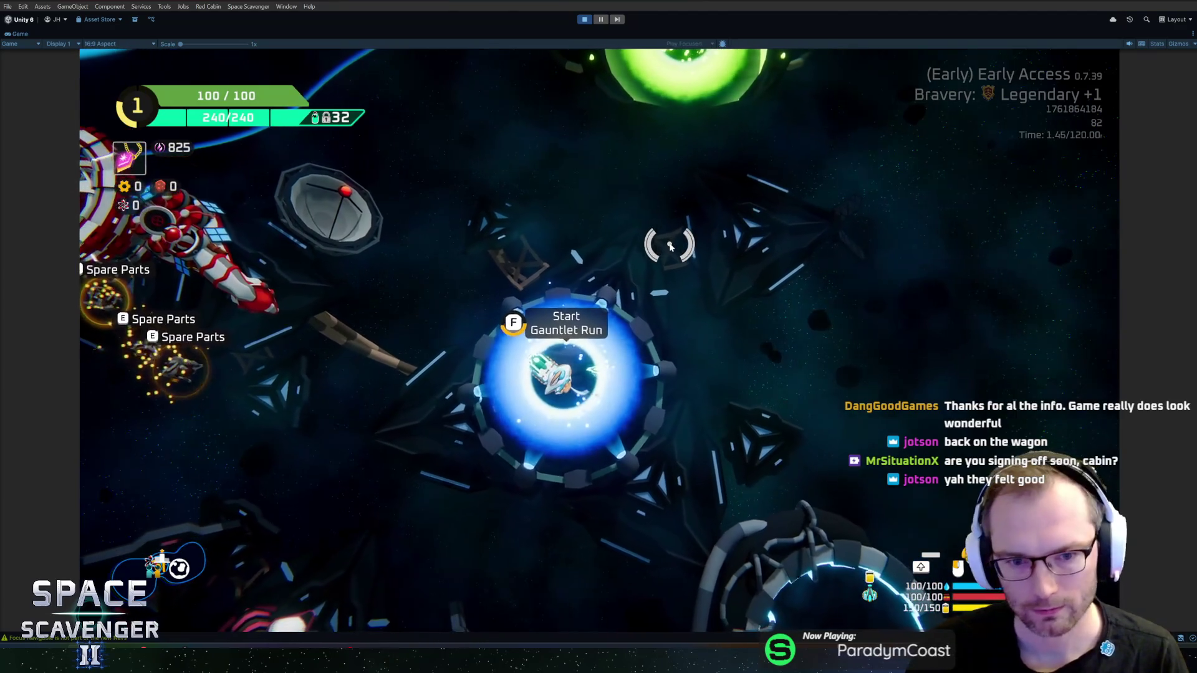
key(f)
key(Escape)
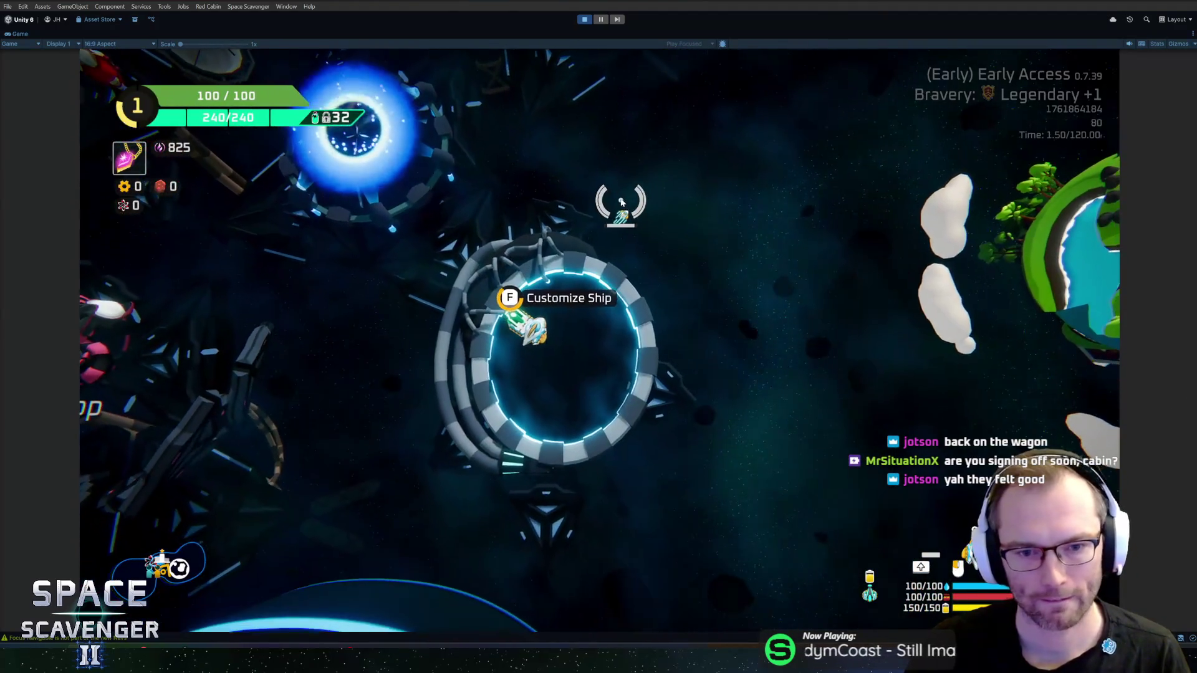
- Browse the Customize Ship capsules and skins and the earned Medals views
key(f)
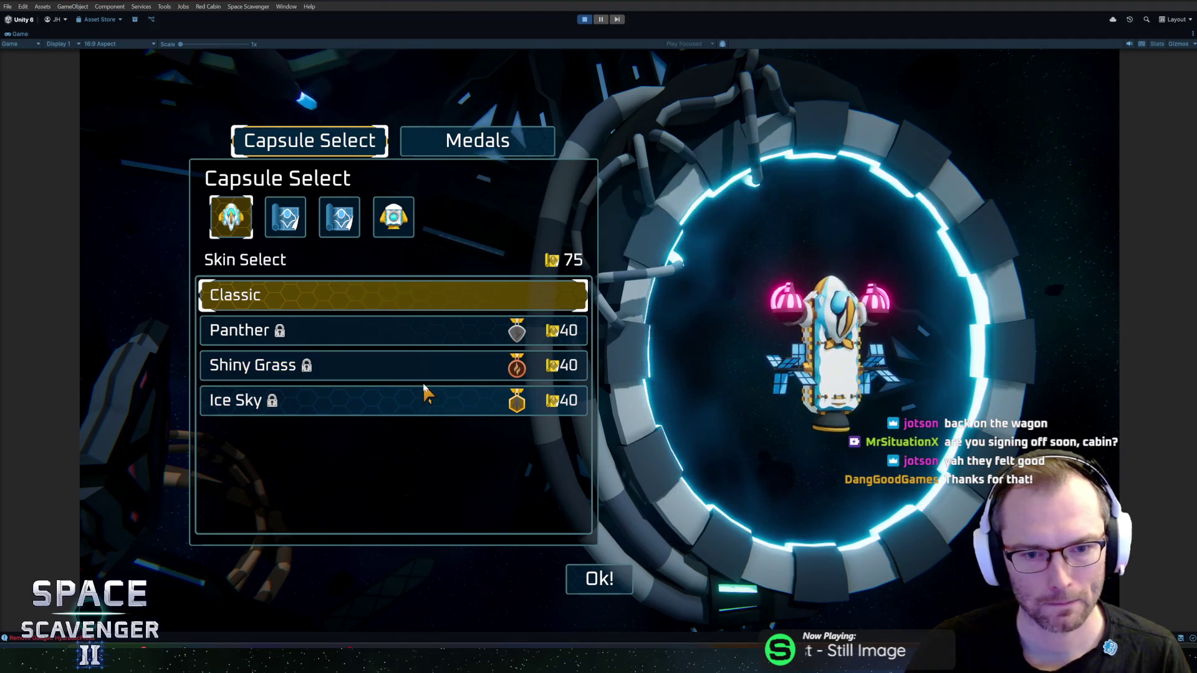
click(399, 225)
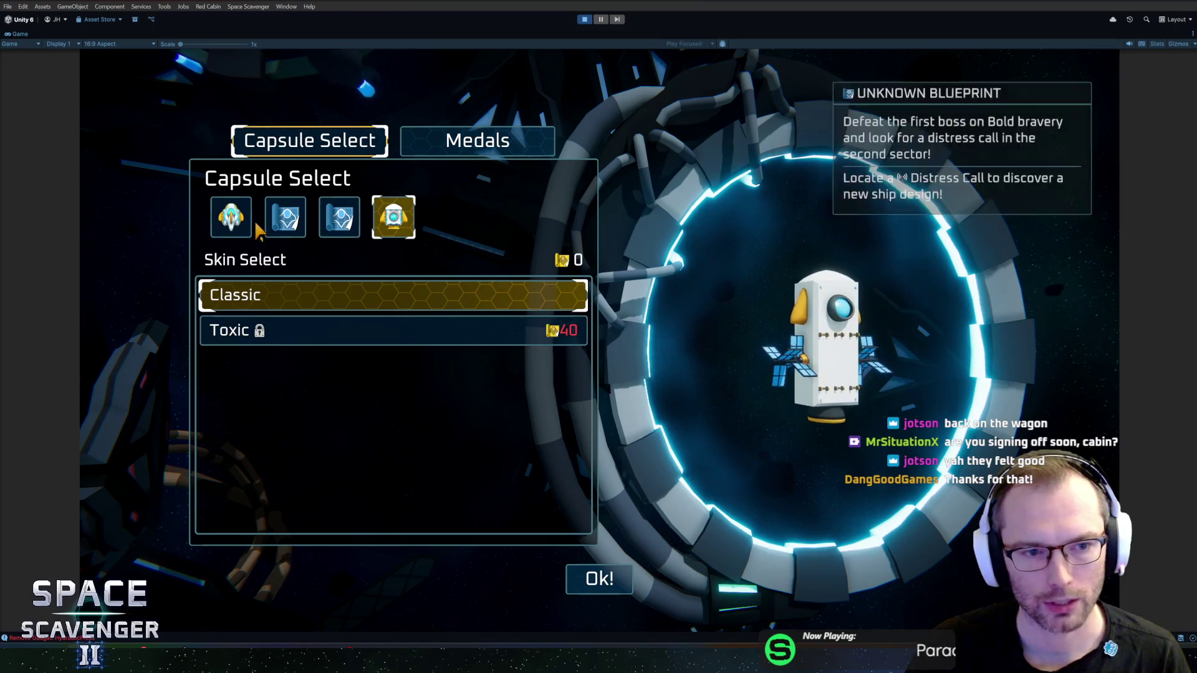
click(231, 217)
click(443, 141)
click(379, 148)
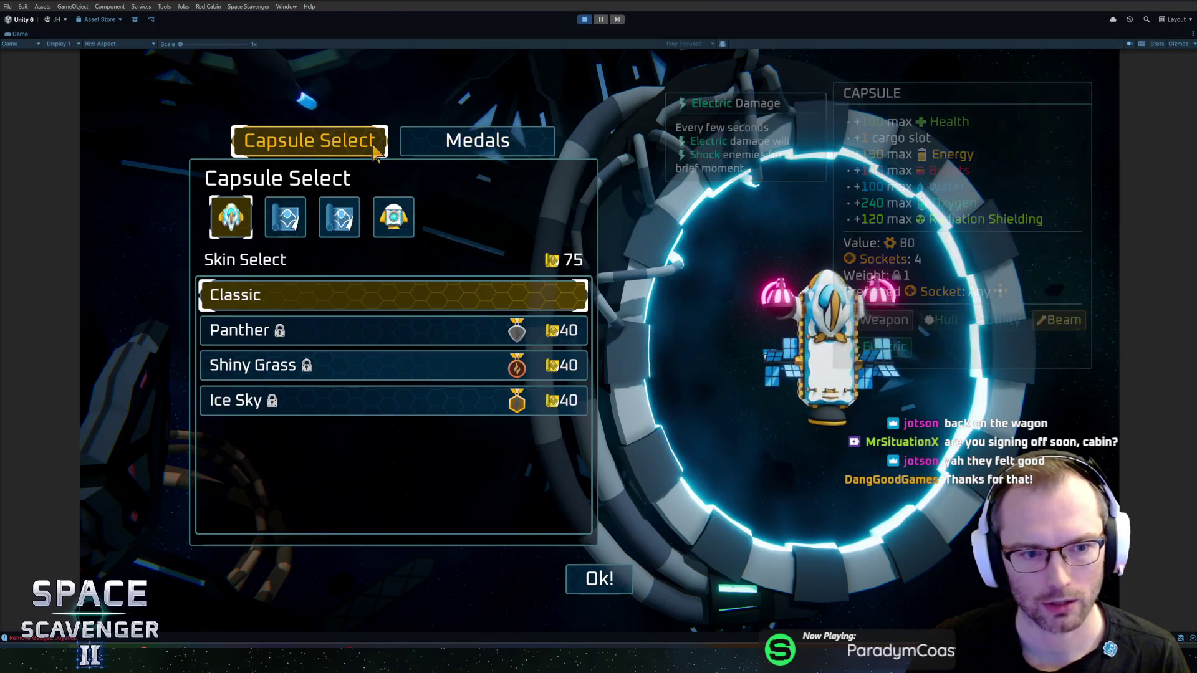
click(415, 140)
click(349, 153)
click(414, 142)
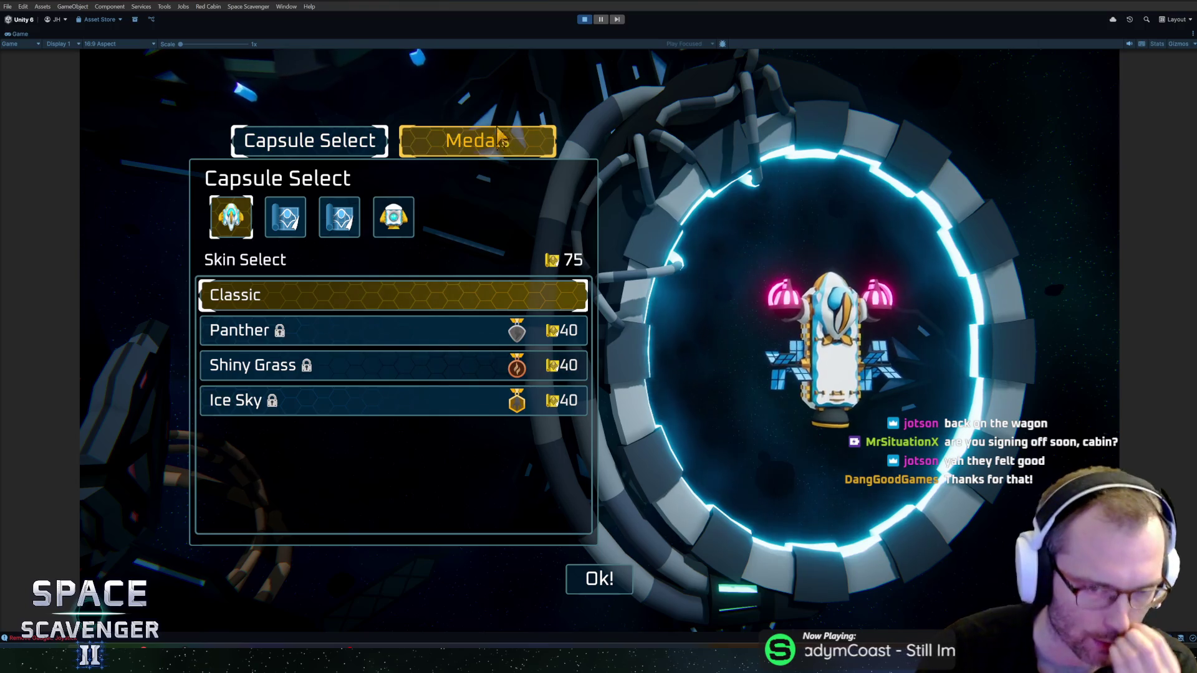
click(374, 147)
click(462, 143)
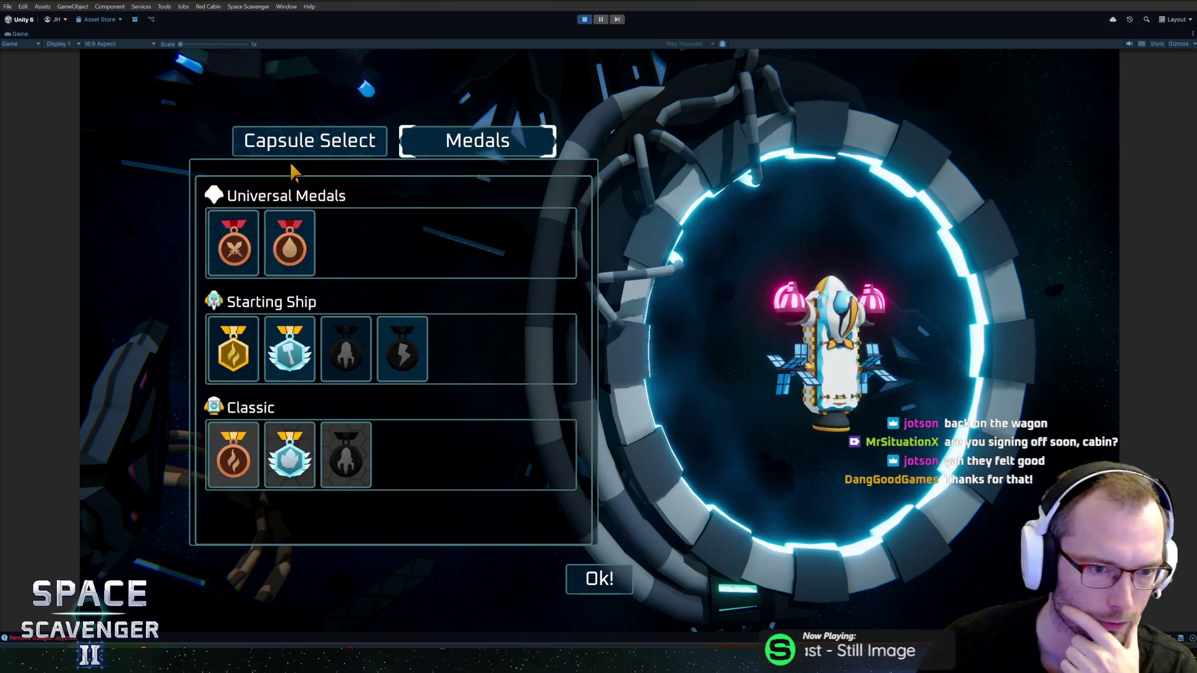
click(310, 141)
click(595, 578)
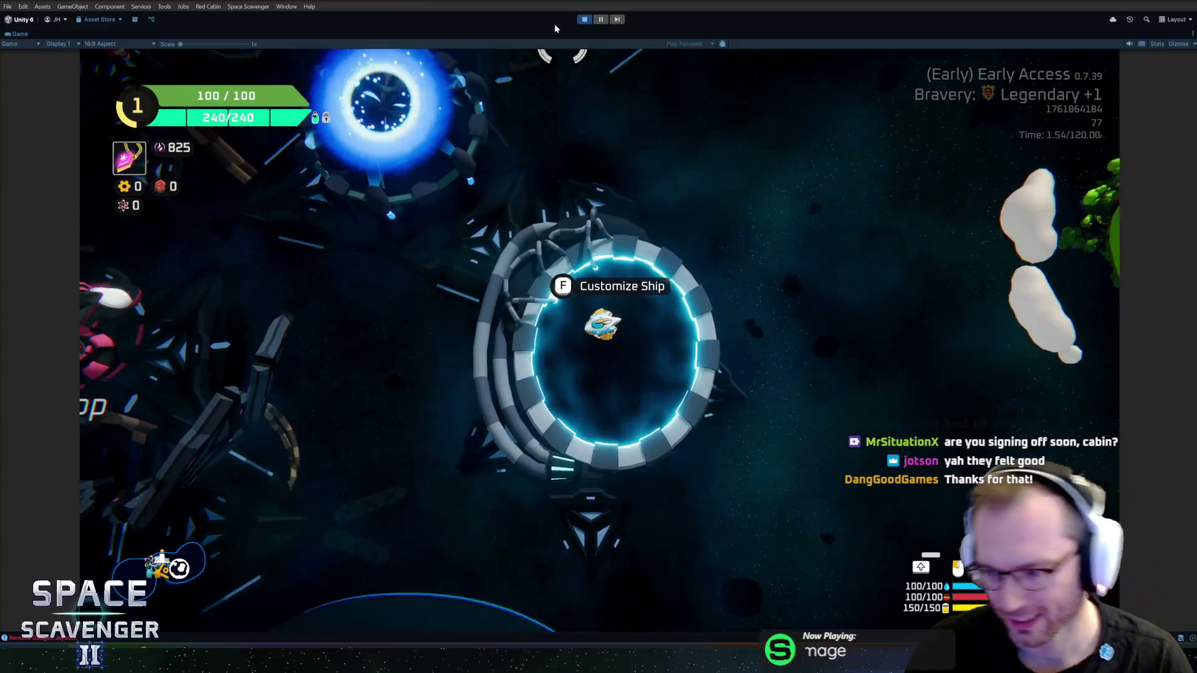
- Fly over to the Co-op station, firing the beam, and stop Play mode with Ctrl+P
key(f)
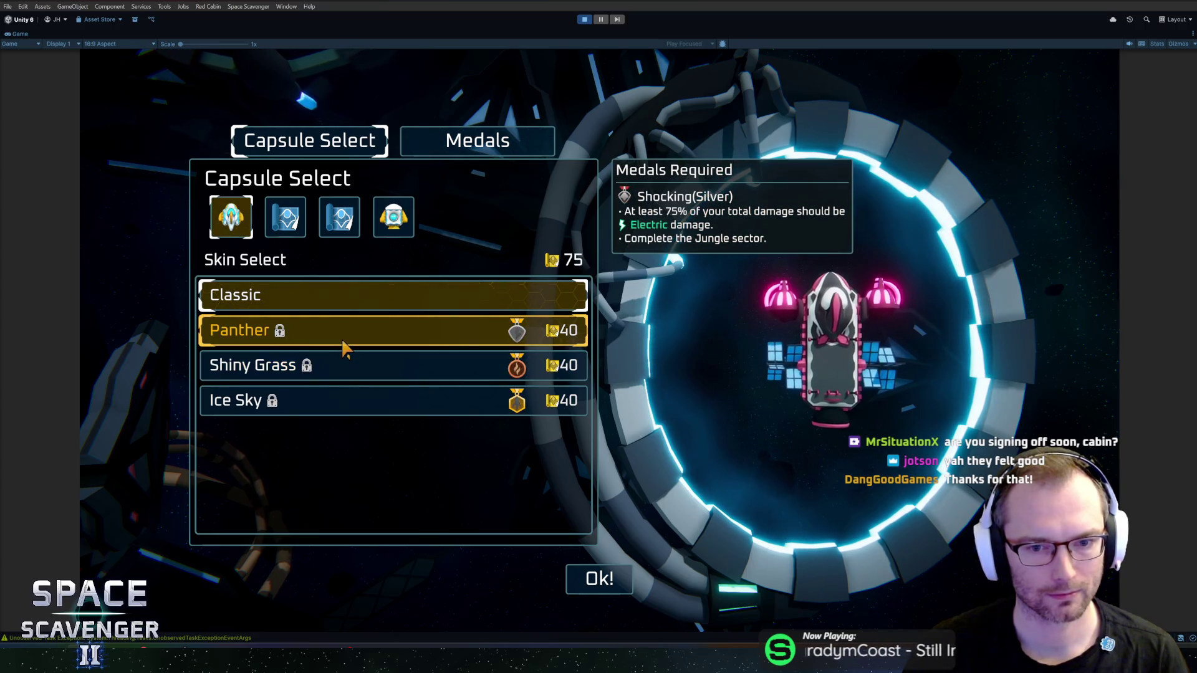
click(368, 314)
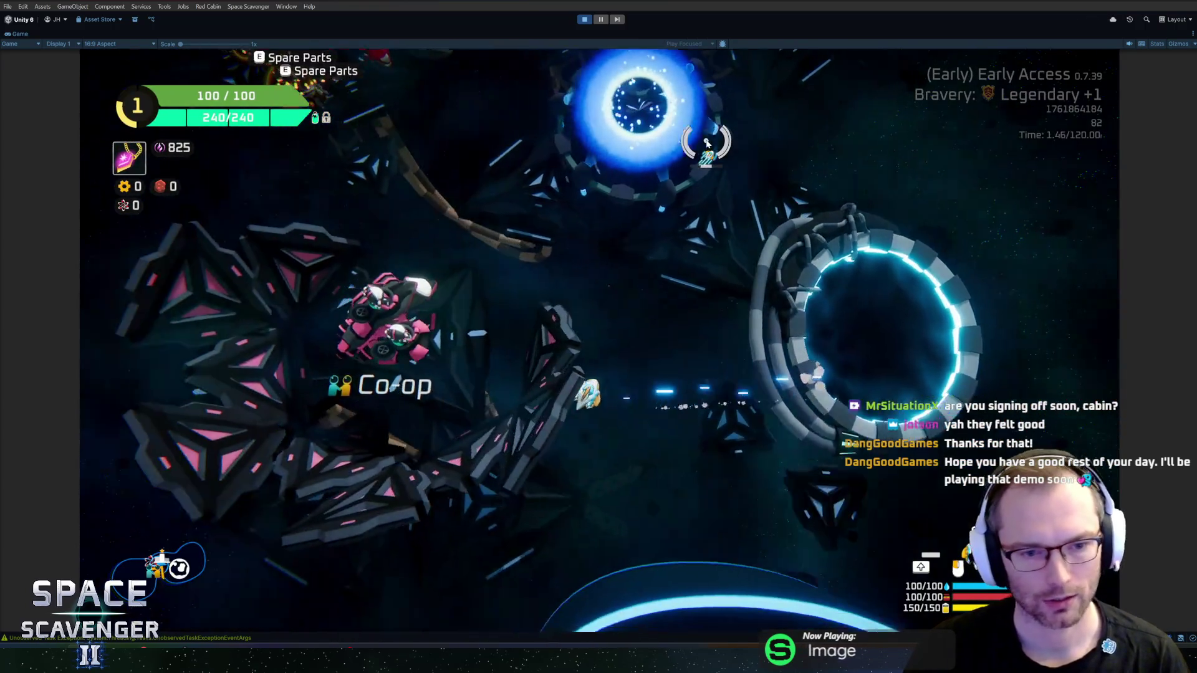
key(a)
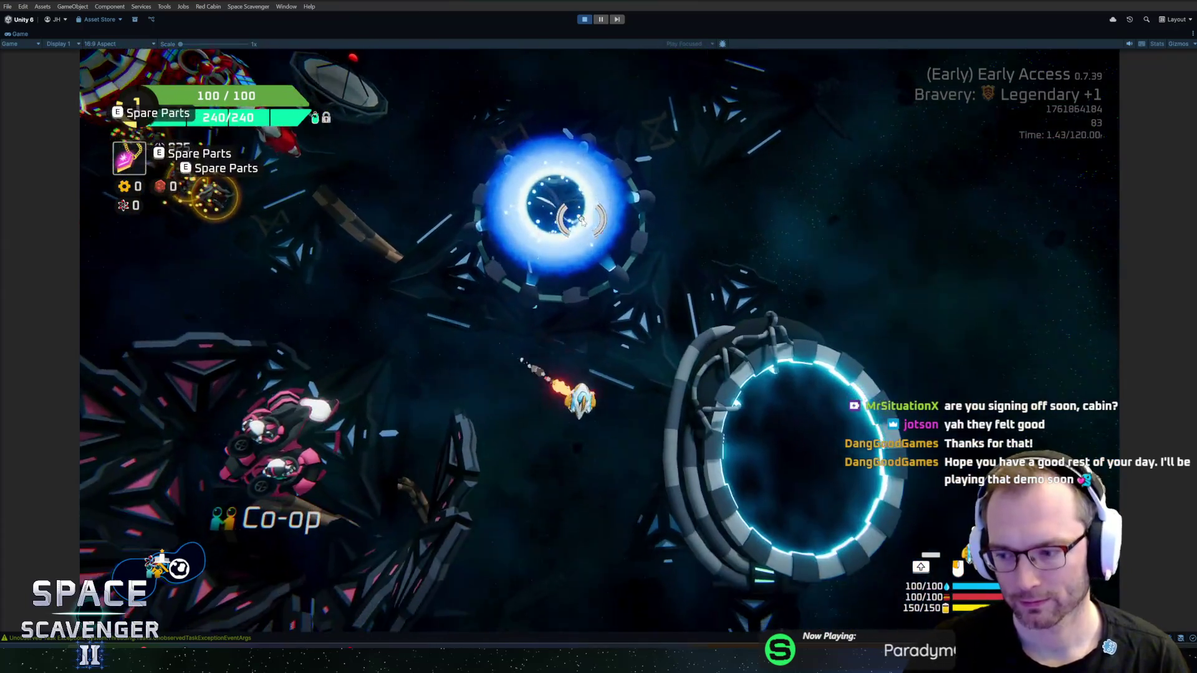
click(610, 255)
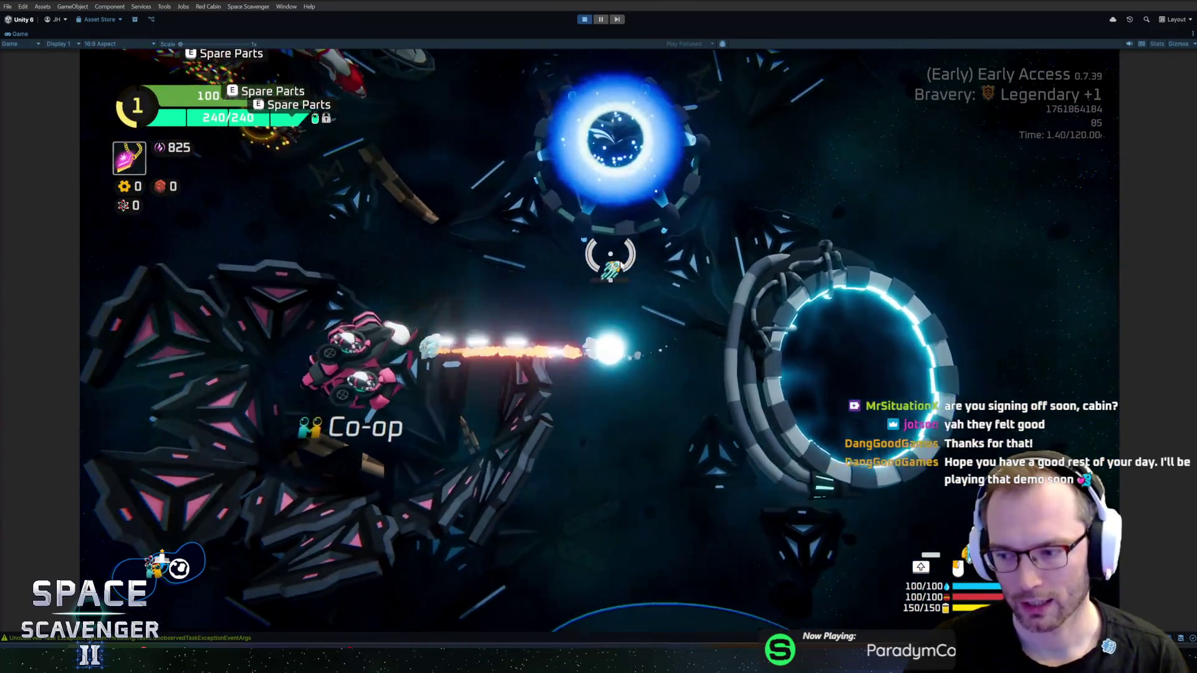
key(w)
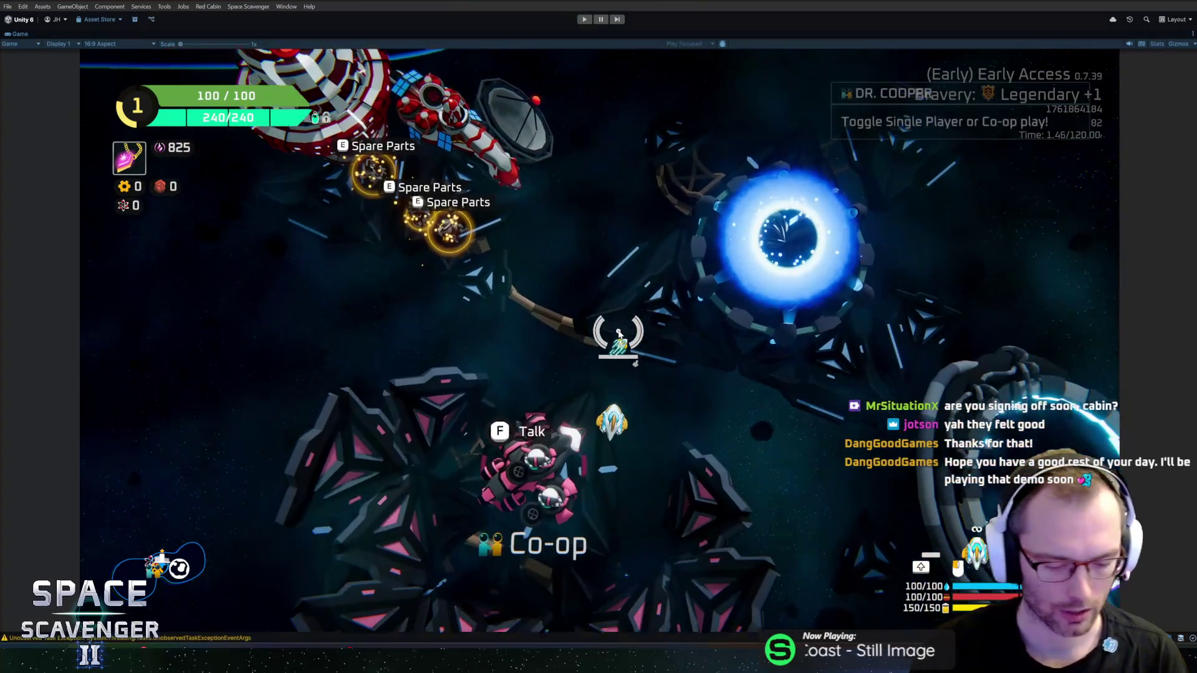
key(ctrl+p)
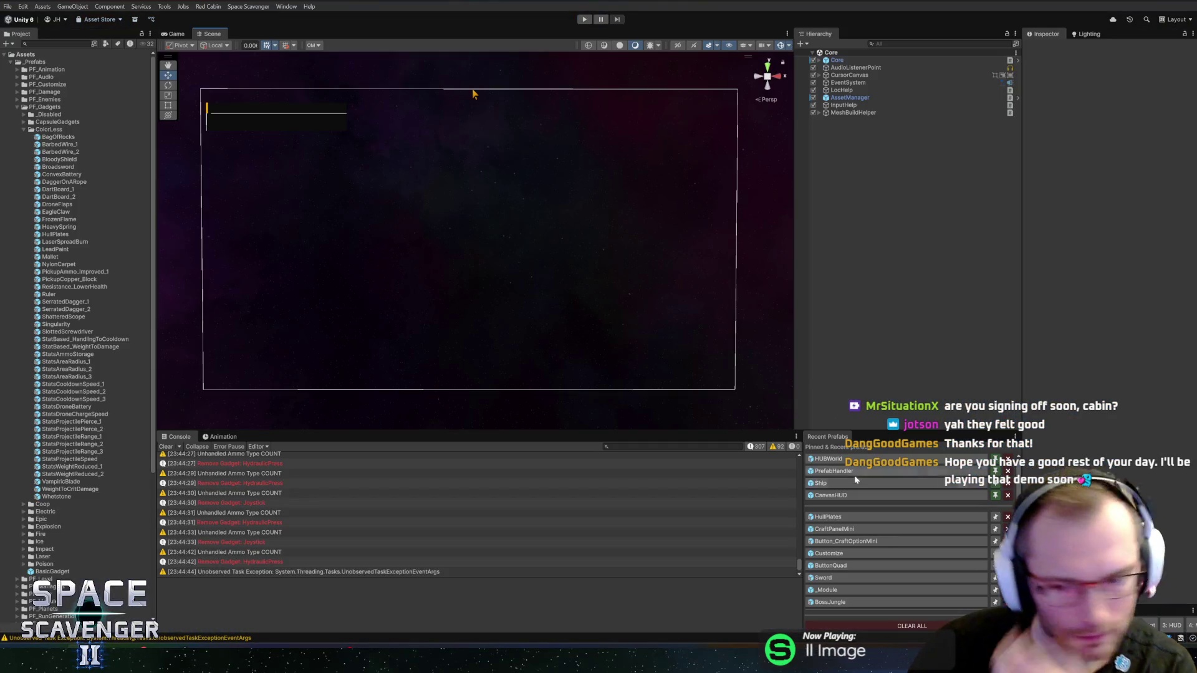
- Open the HullPlates prefab, then switch to the Scavenger 2 Icons file in Figma
click(851, 518)
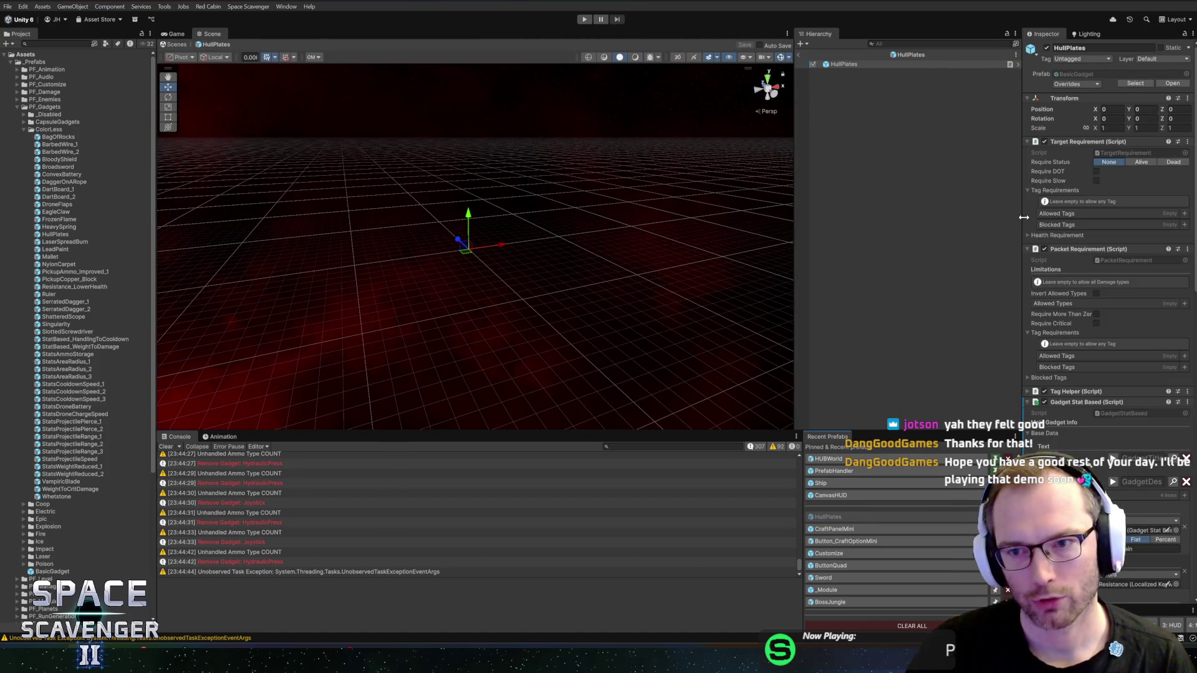
drag(1021, 218, 943, 218)
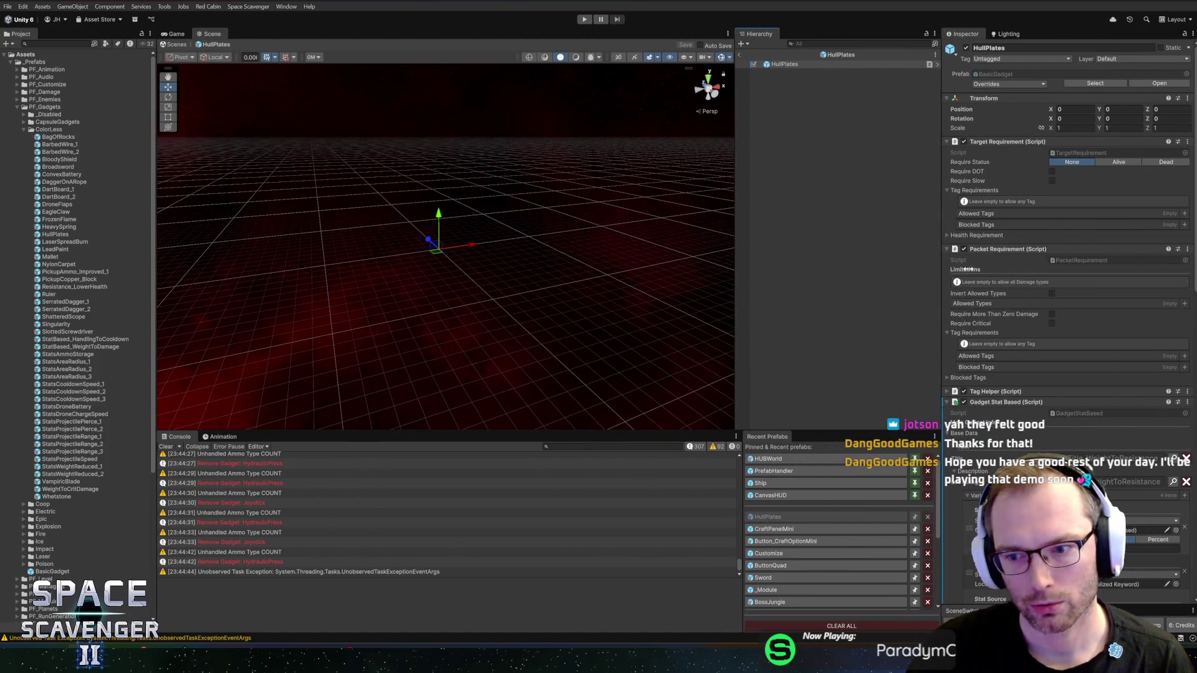
scroll(1024, 387, down, 10)
key(alt+Tab)
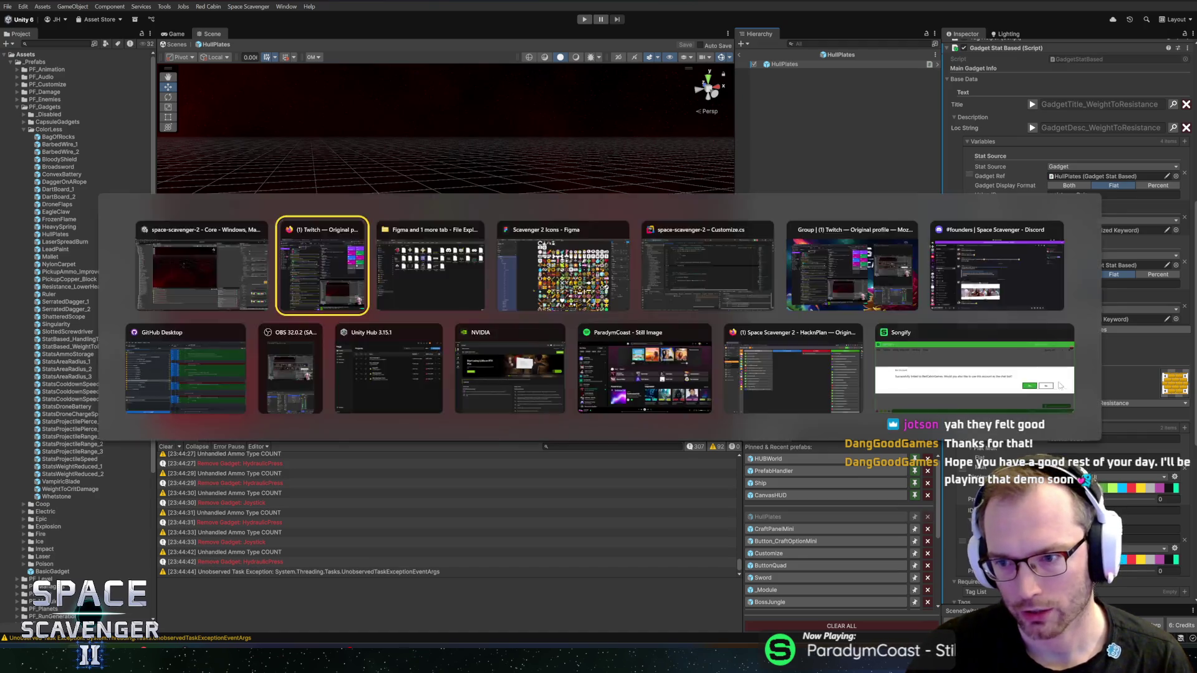
key(alt+Tab)
key(Tab)
key(Tab)
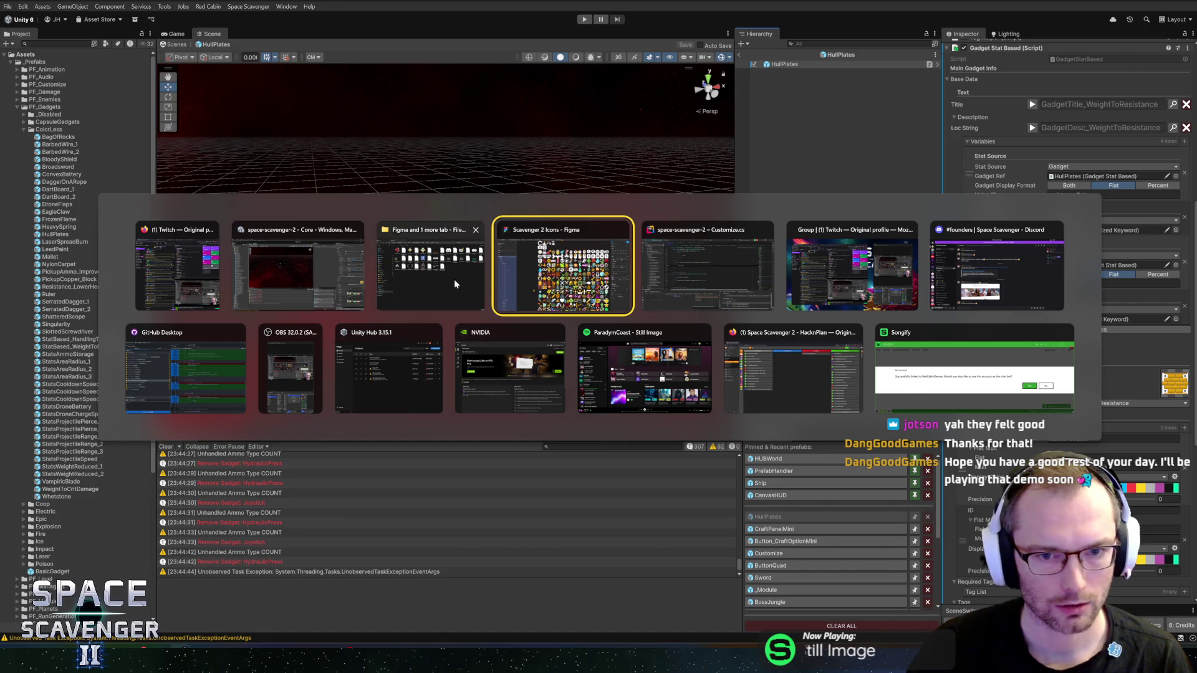
scroll(418, 422, up, 10)
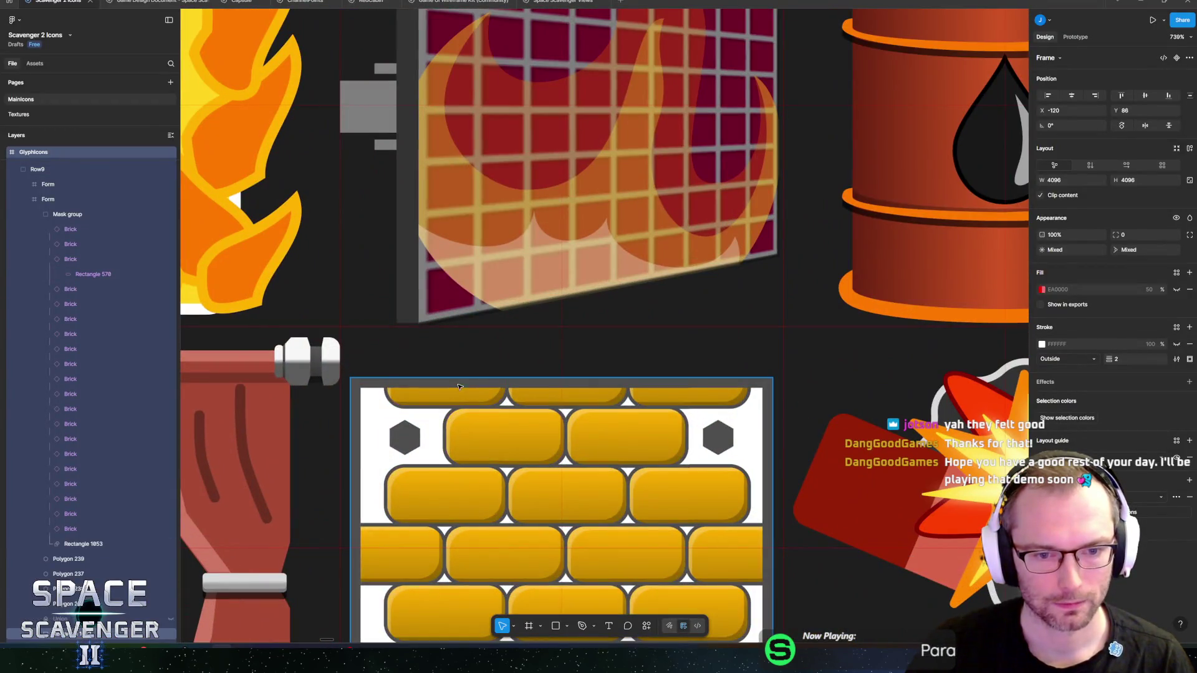
- Select the partial bricks overflowing the brick-wall icon's top and bottom edges
click(590, 447)
scroll(590, 446, down, 3)
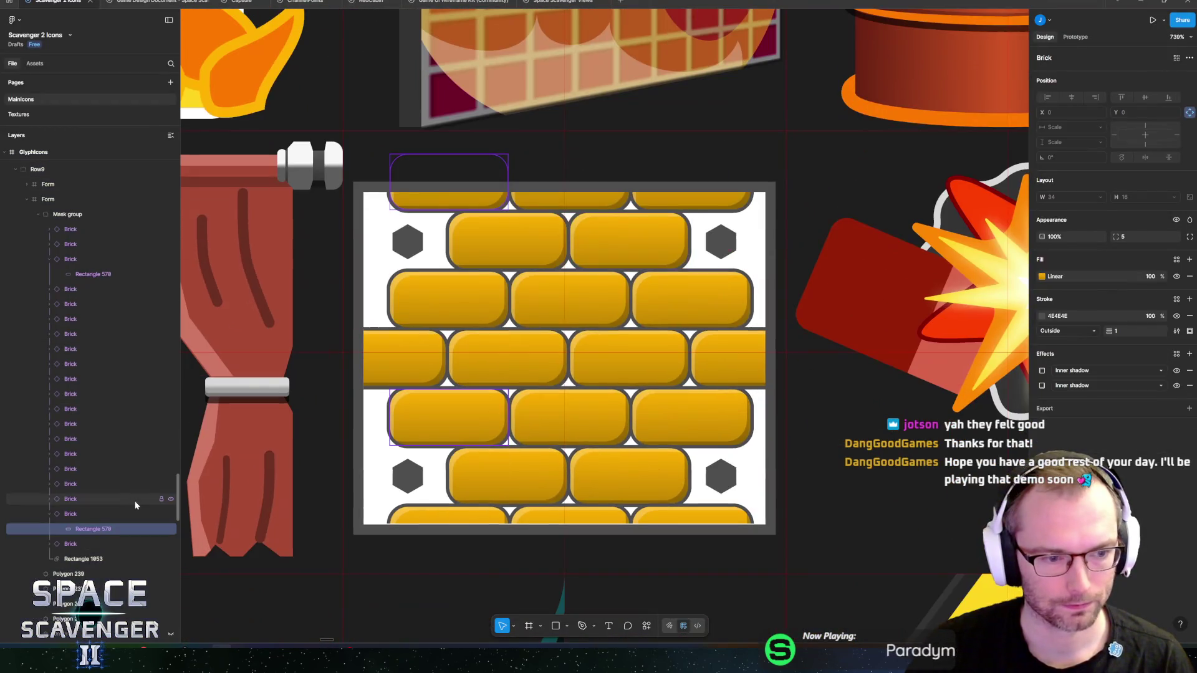
click(544, 203)
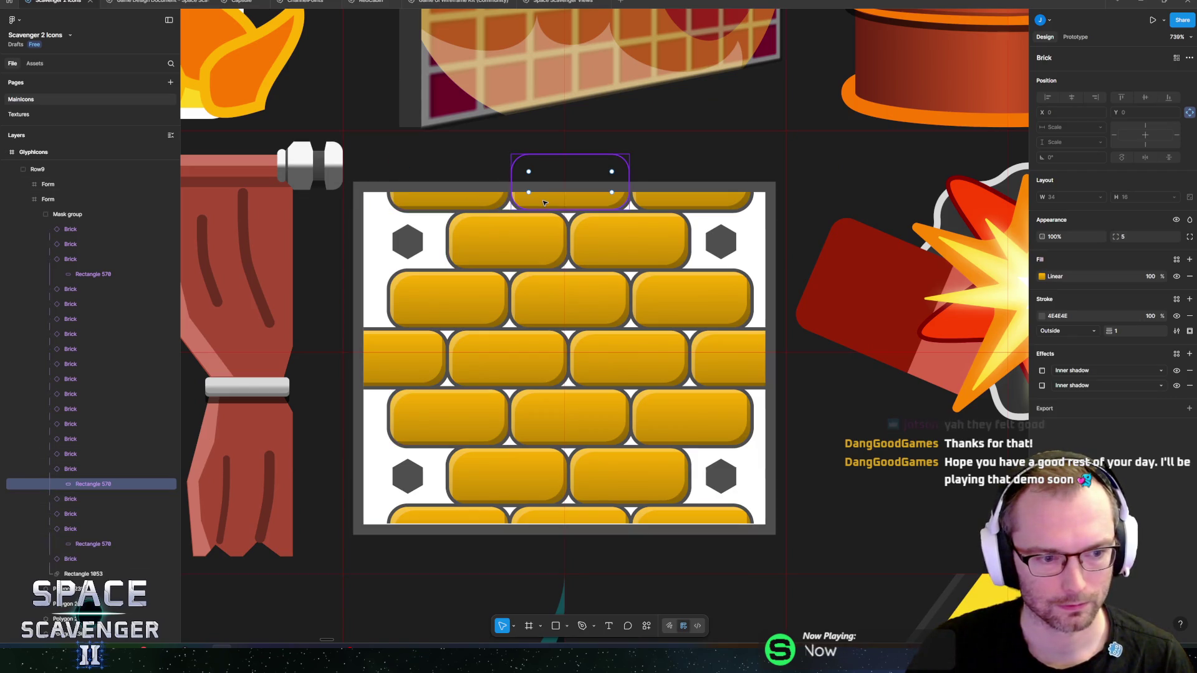
shift+click(669, 205)
shift+click(449, 200)
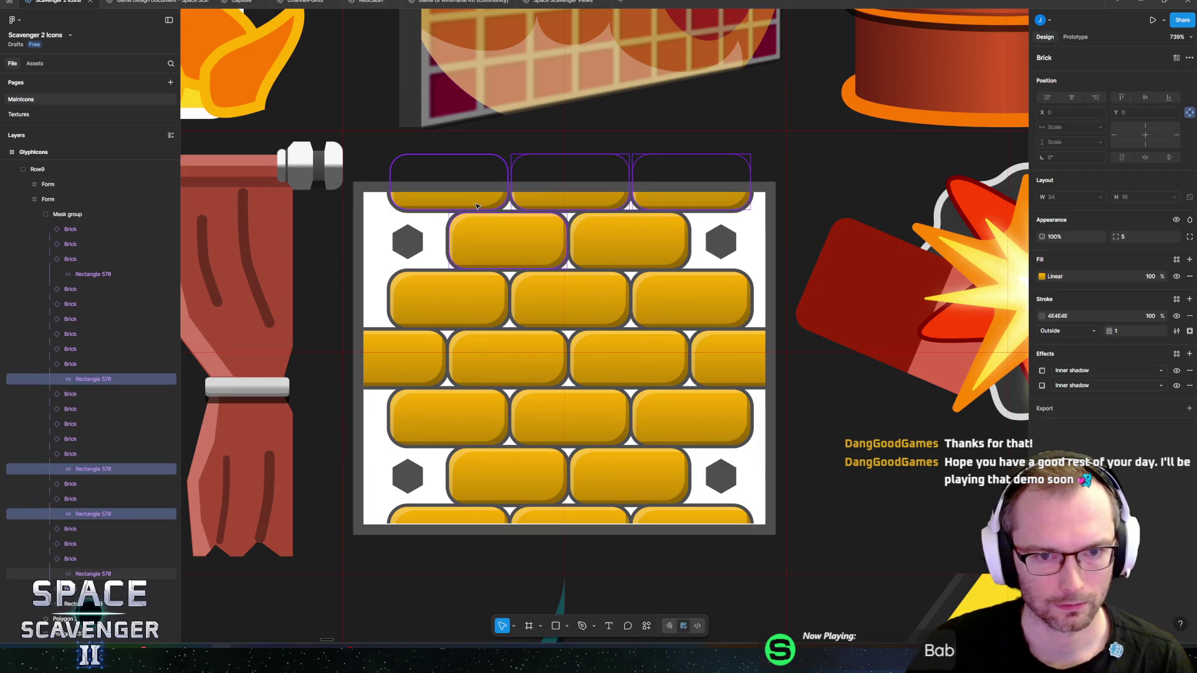
shift+click(507, 240)
shift+click(449, 536)
shift+click(569, 537)
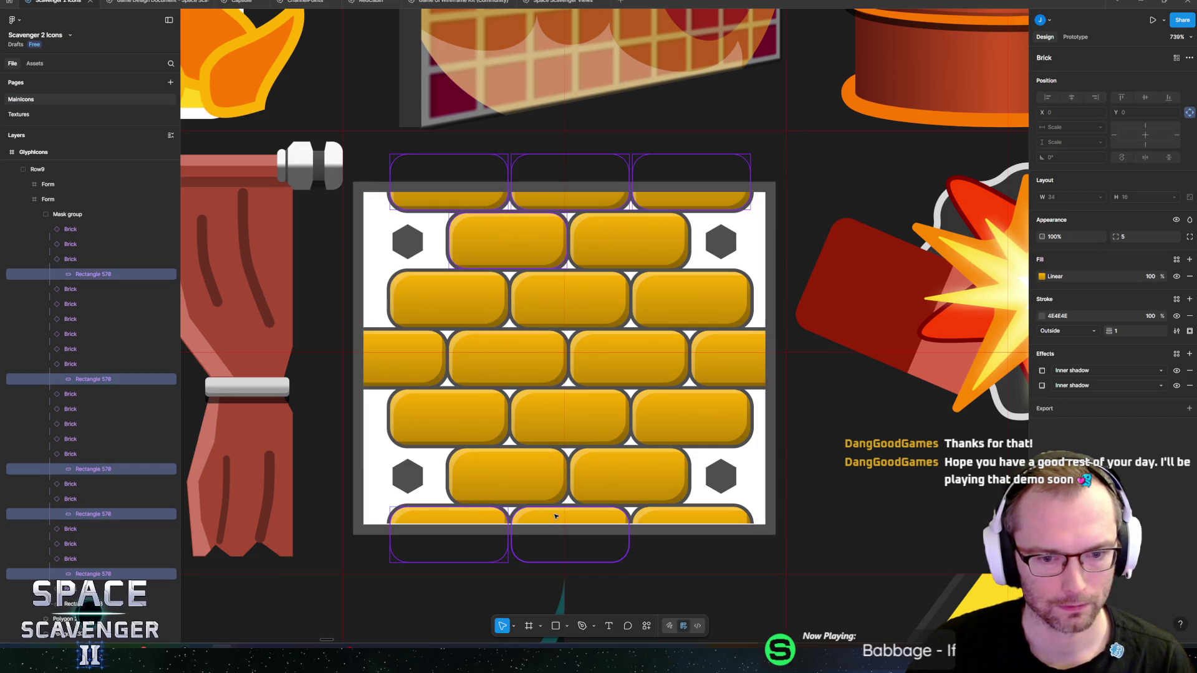
shift+click(691, 537)
shift+click(449, 416)
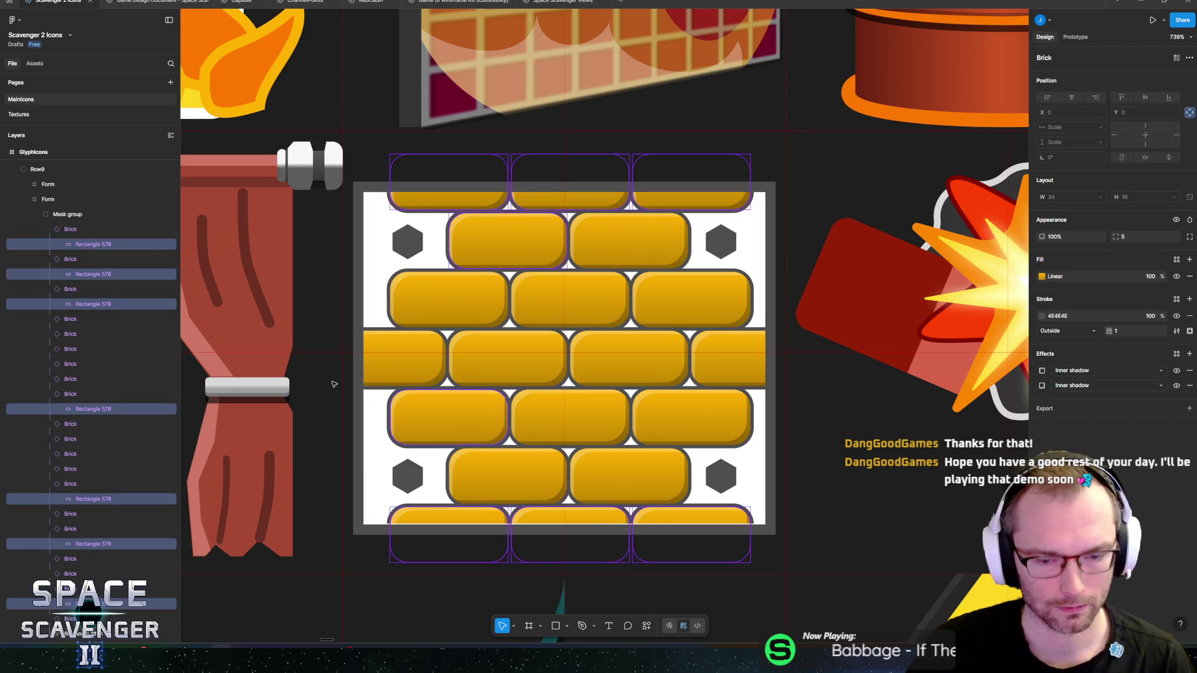
- Hide and delete the three bottom overflowing Brick layers and the top-left partial brick
click(170, 230)
click(170, 259)
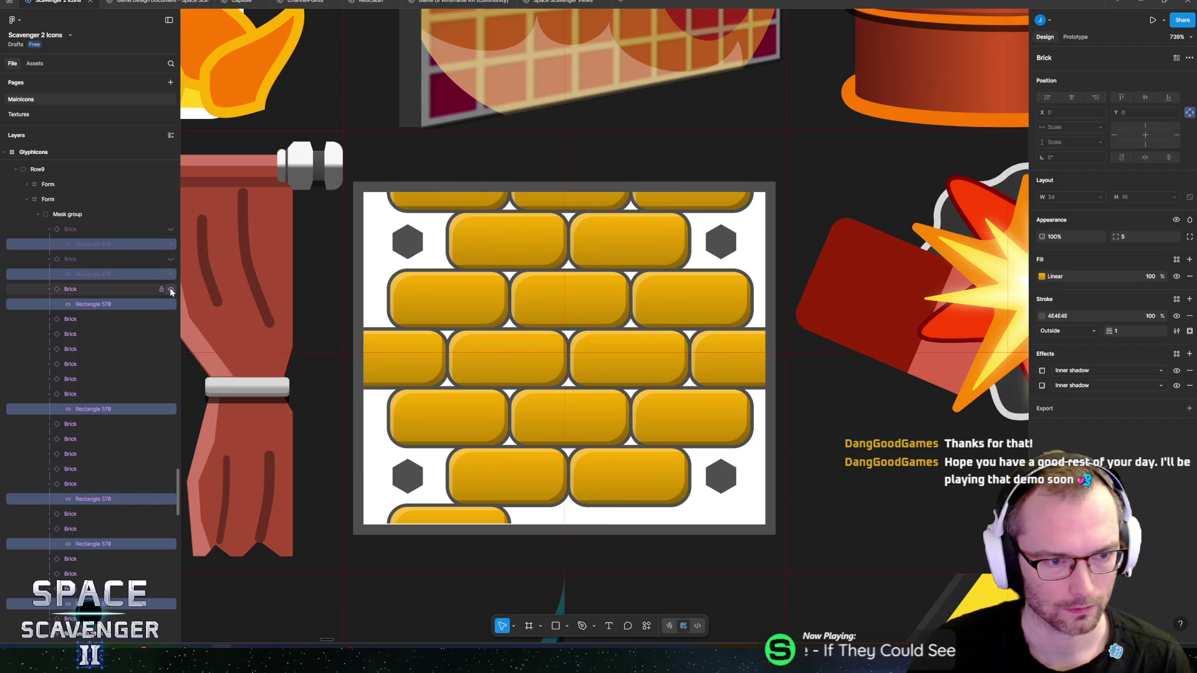
click(171, 291)
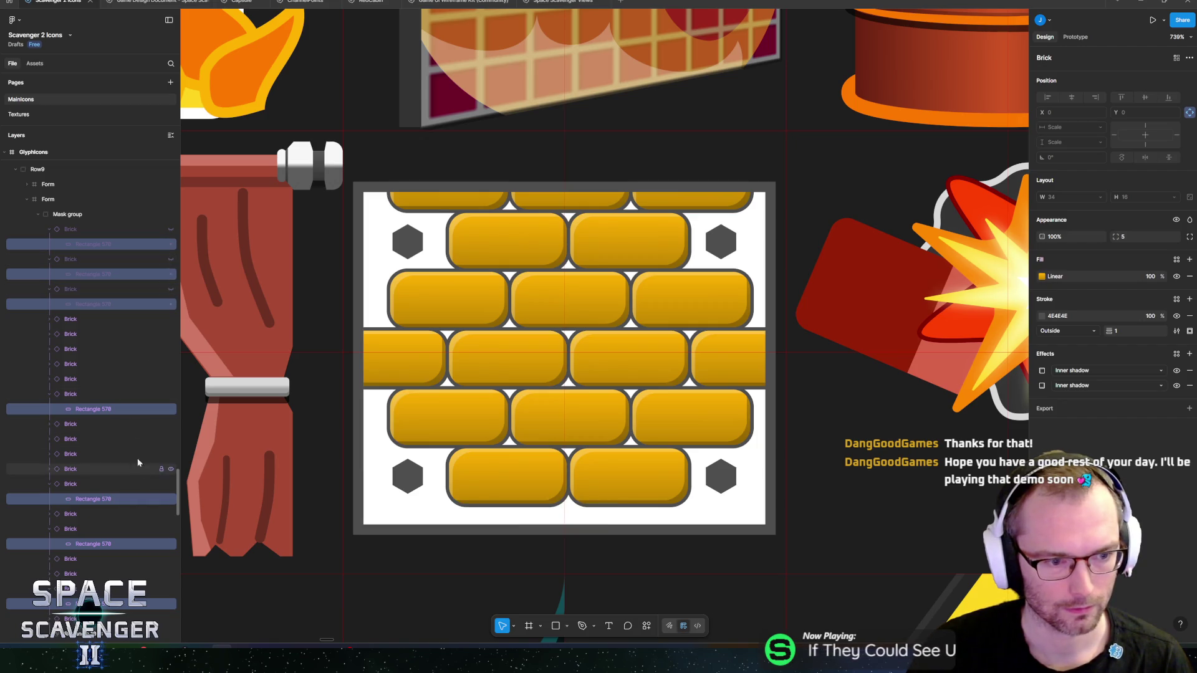
click(63, 231)
shift+click(72, 285)
key(Delete)
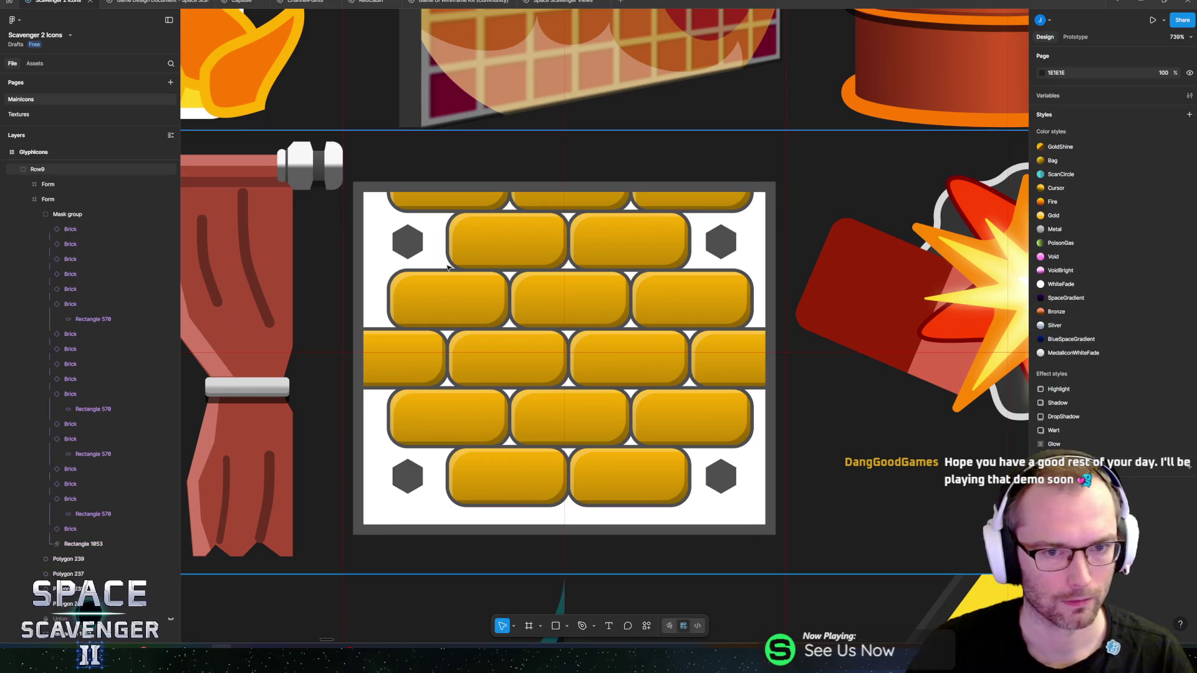
click(452, 205)
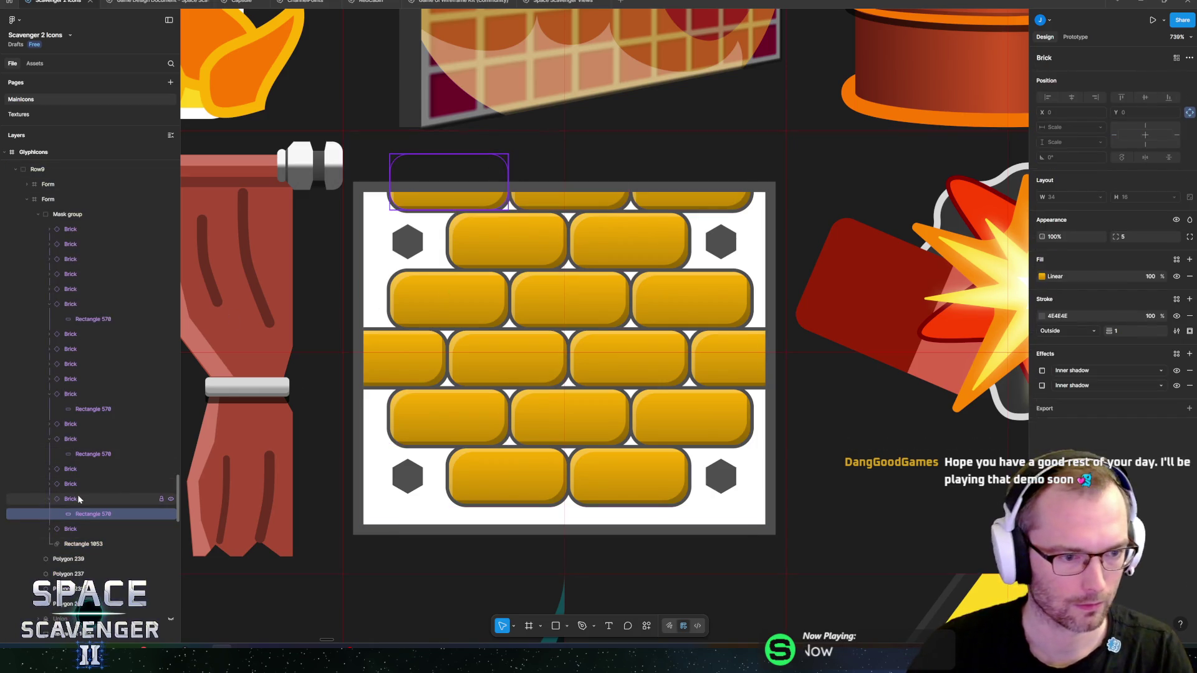
key(Delete)
- Remove the remaining top partial bricks, deleting Rectangle 570 and the leftover Brick layer
click(455, 295)
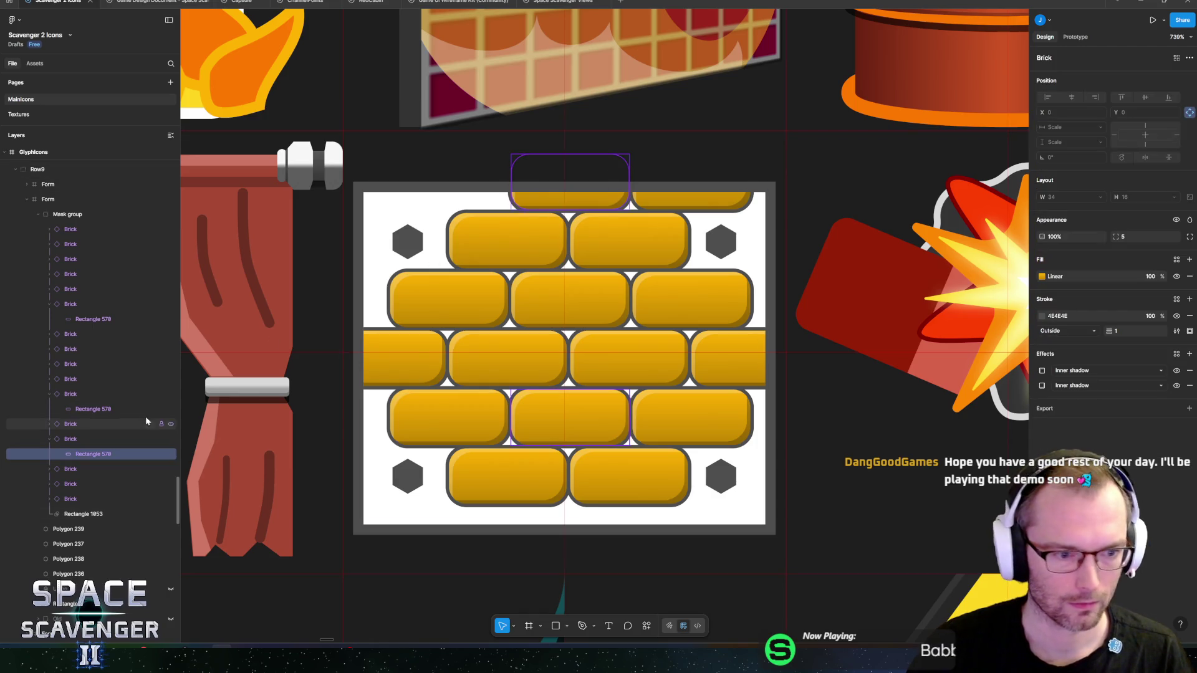
shift+click(87, 319)
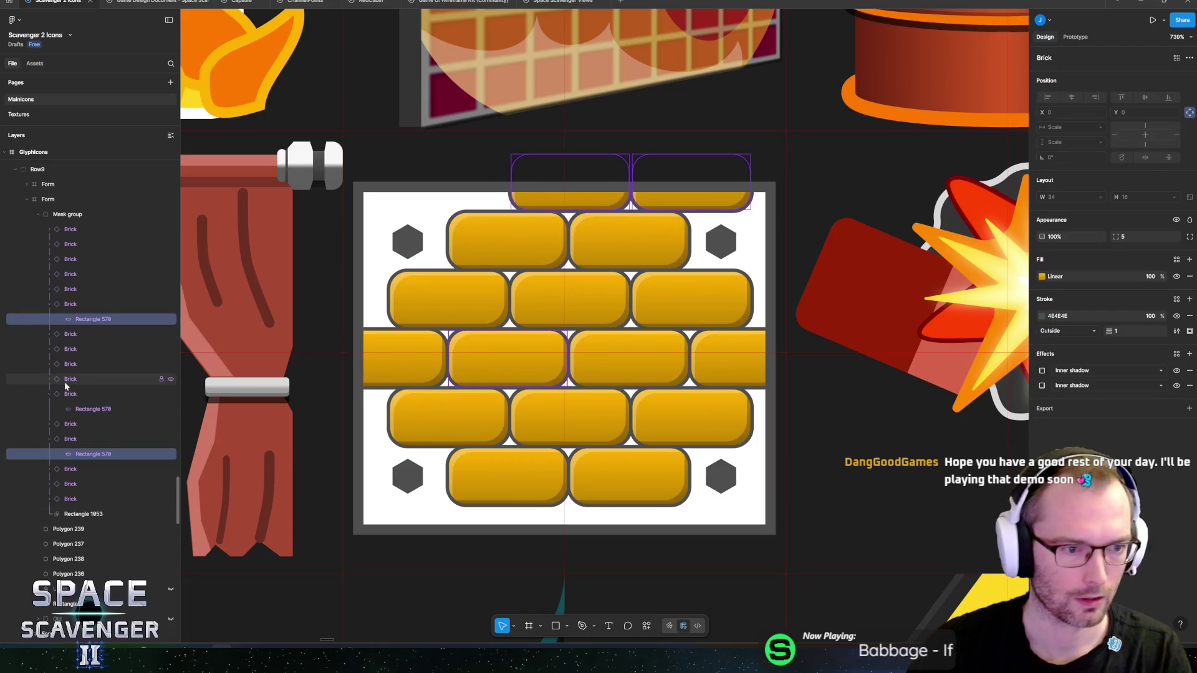
key(ctrl+shift+h)
click(87, 319)
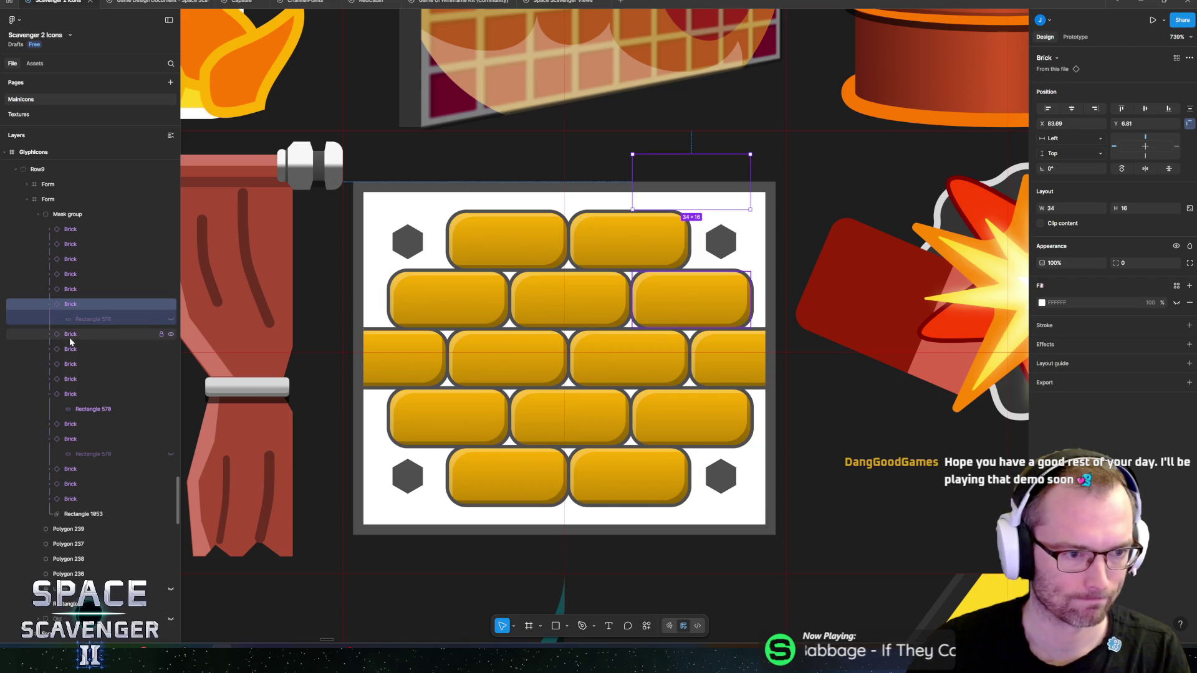
key(Delete)
click(83, 367)
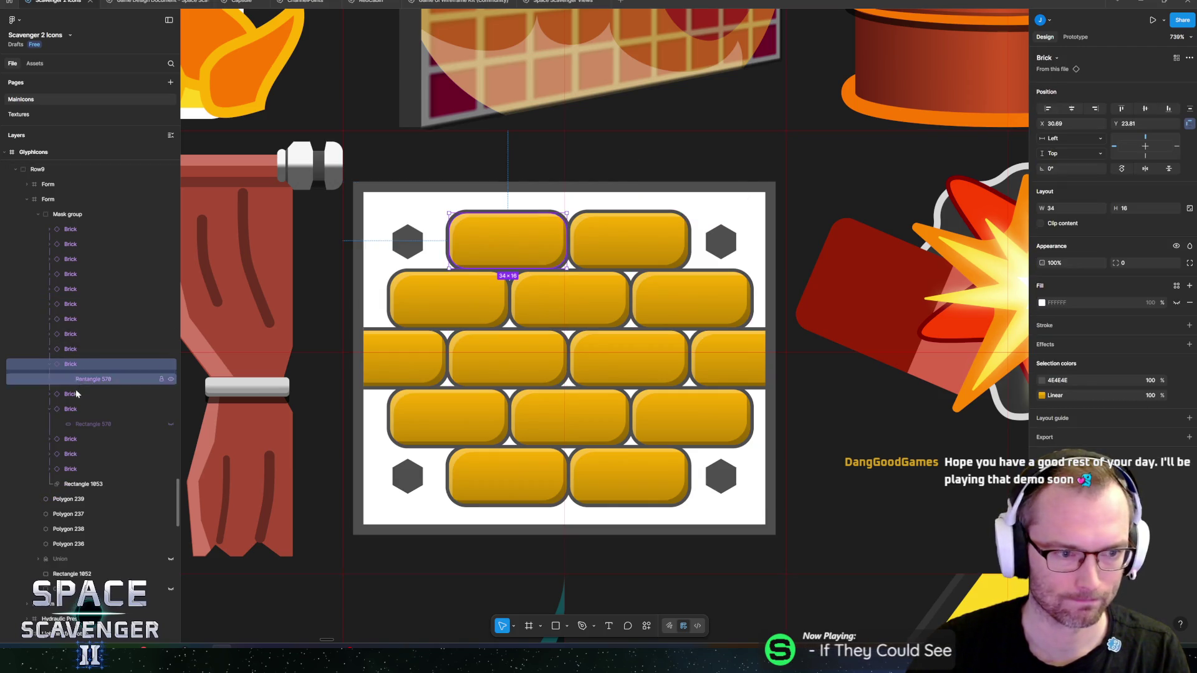
click(73, 409)
key(Delete)
scroll(555, 304, down, 5)
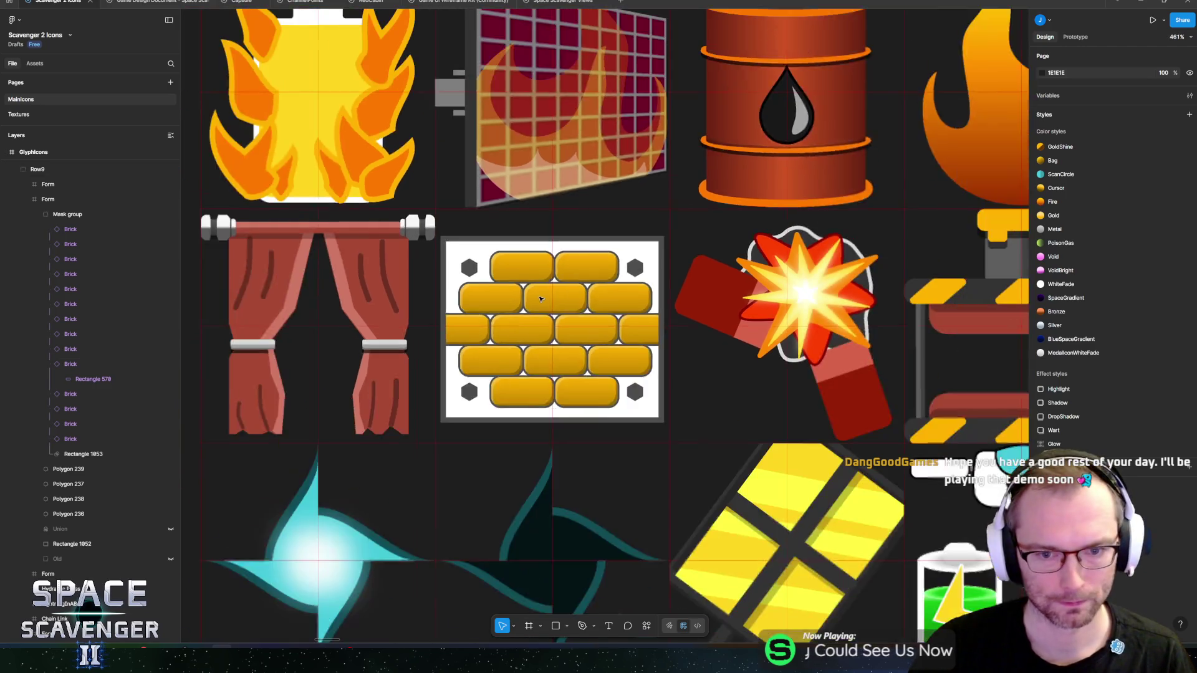
- Select all 14 Brick layers and drag their top edge up to make the bricks taller
scroll(555, 304, up, 5)
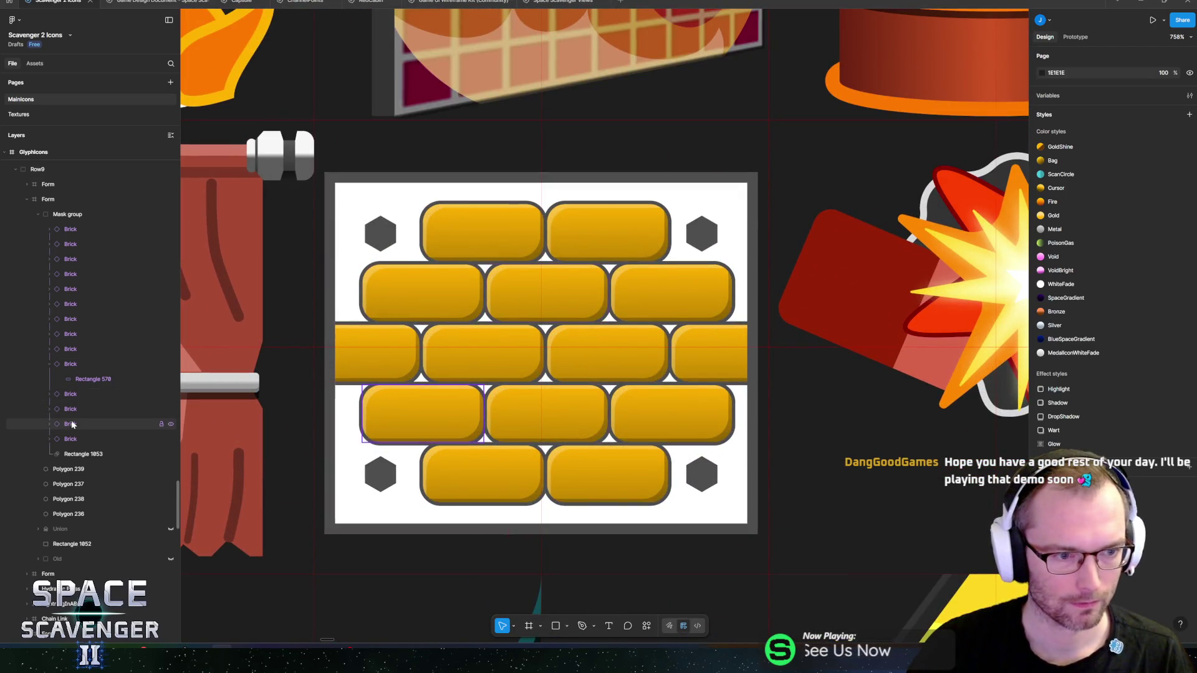
click(49, 364)
click(72, 425)
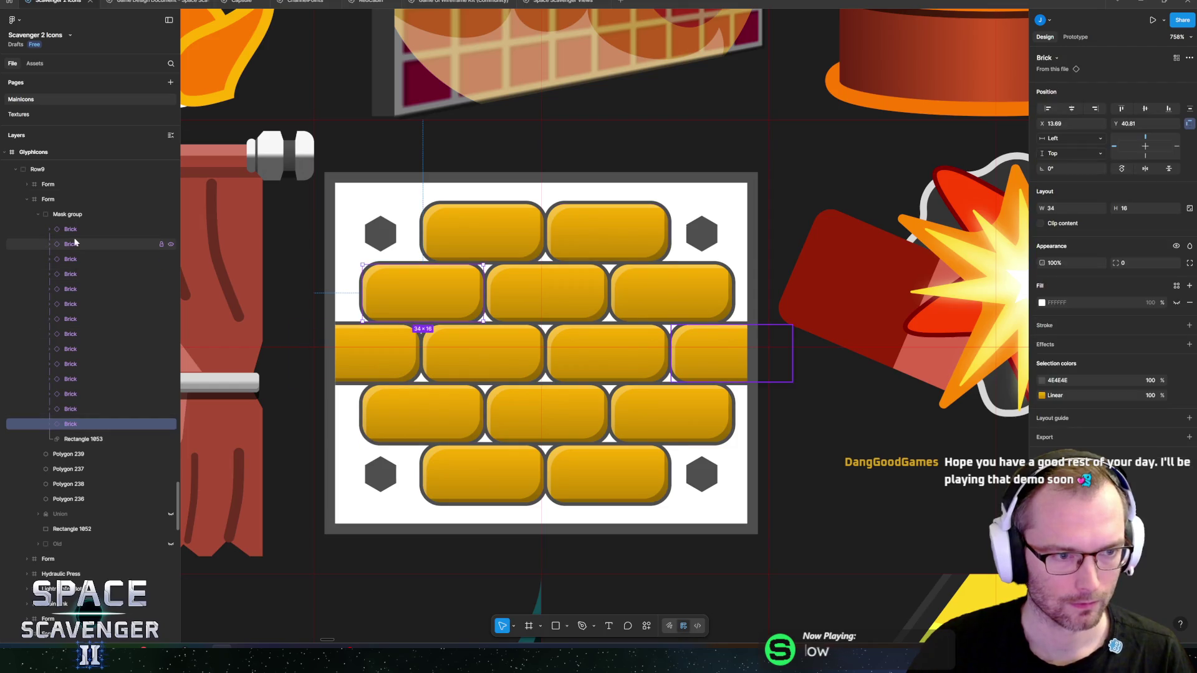
shift+click(70, 229)
mouse_move(525, 204)
mouse_down()
mouse_move(528, 187)
mouse_move(535, 195)
mouse_up()
- Review the whole icon grid, then select the four corner hexagon bolts
scroll(601, 313, down, 10)
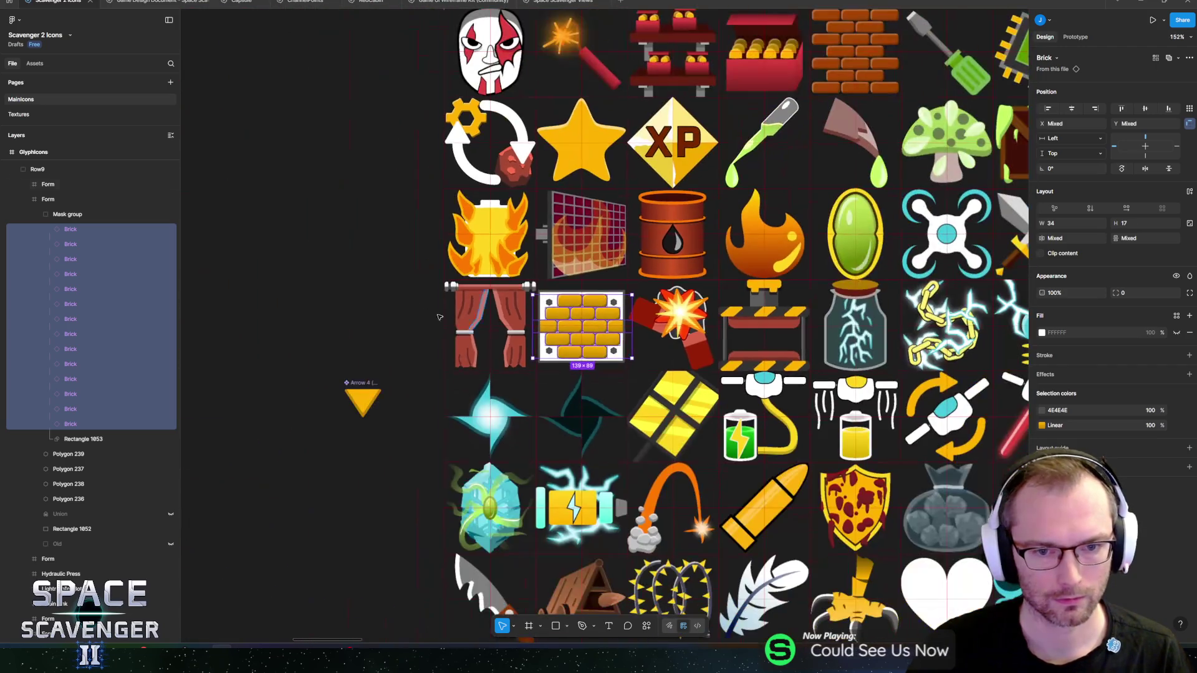
key(Escape)
scroll(465, 306, down, 3)
scroll(465, 305, up, 3)
scroll(547, 323, up, 3)
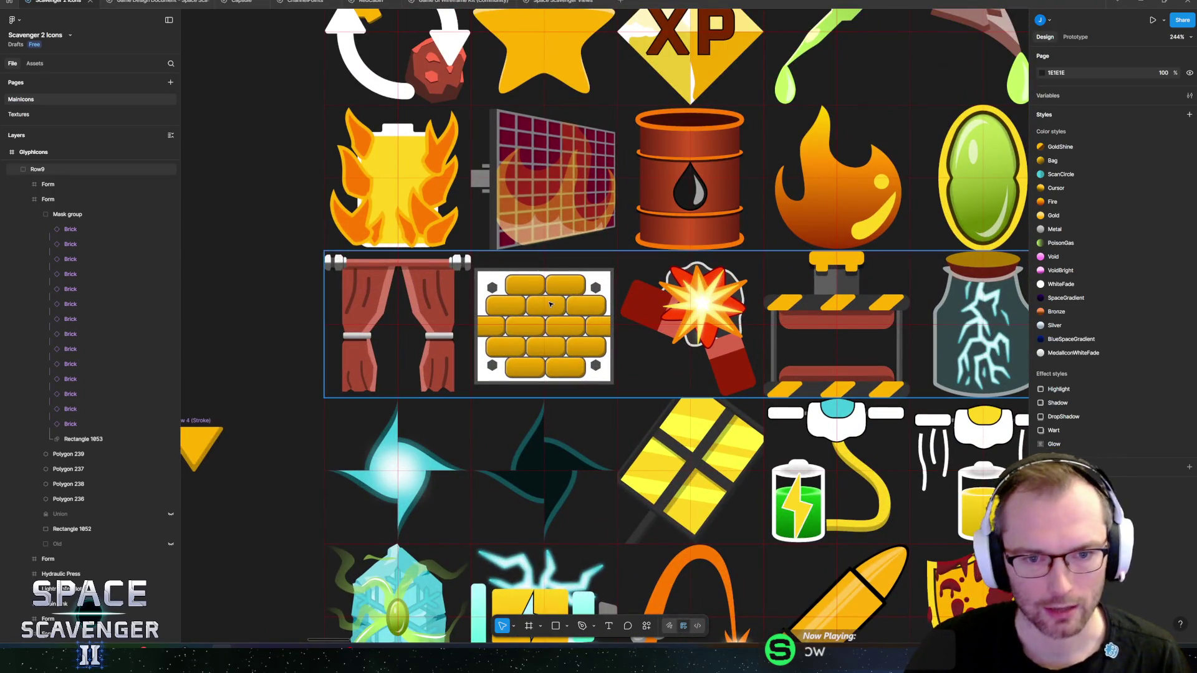
scroll(549, 323, down, 2)
scroll(552, 299, up, 6)
scroll(553, 299, up, 1)
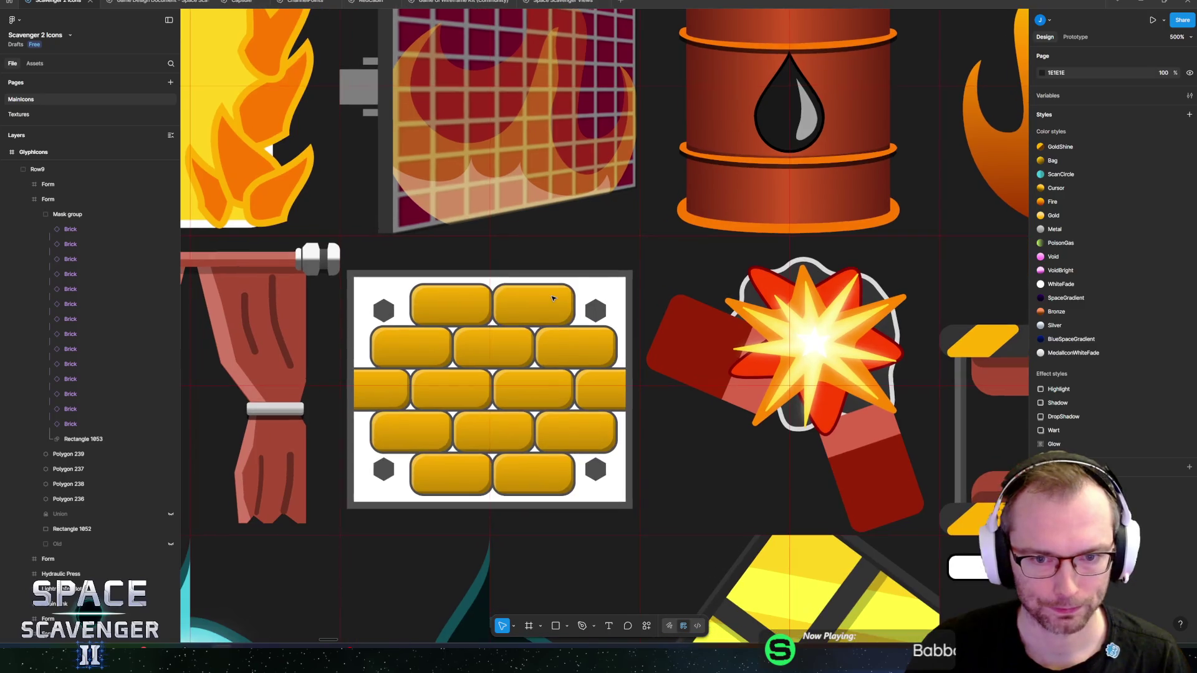
click(596, 318)
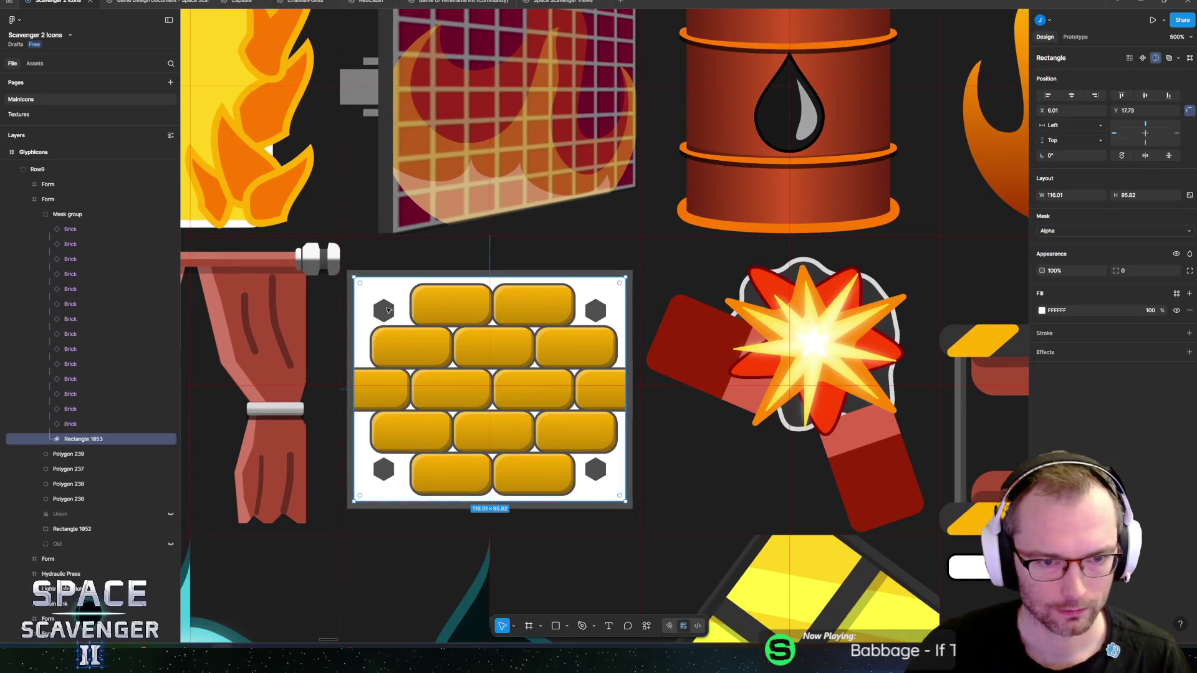
click(58, 454)
shift+click(60, 499)
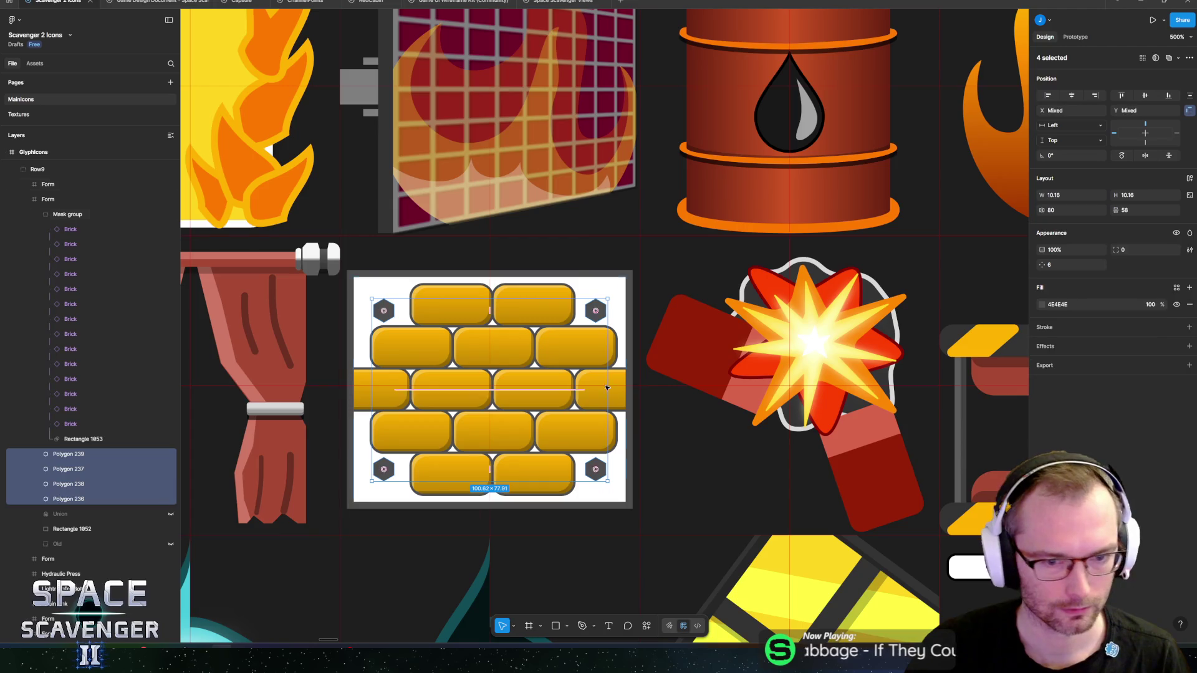
scroll(479, 464, up, 4)
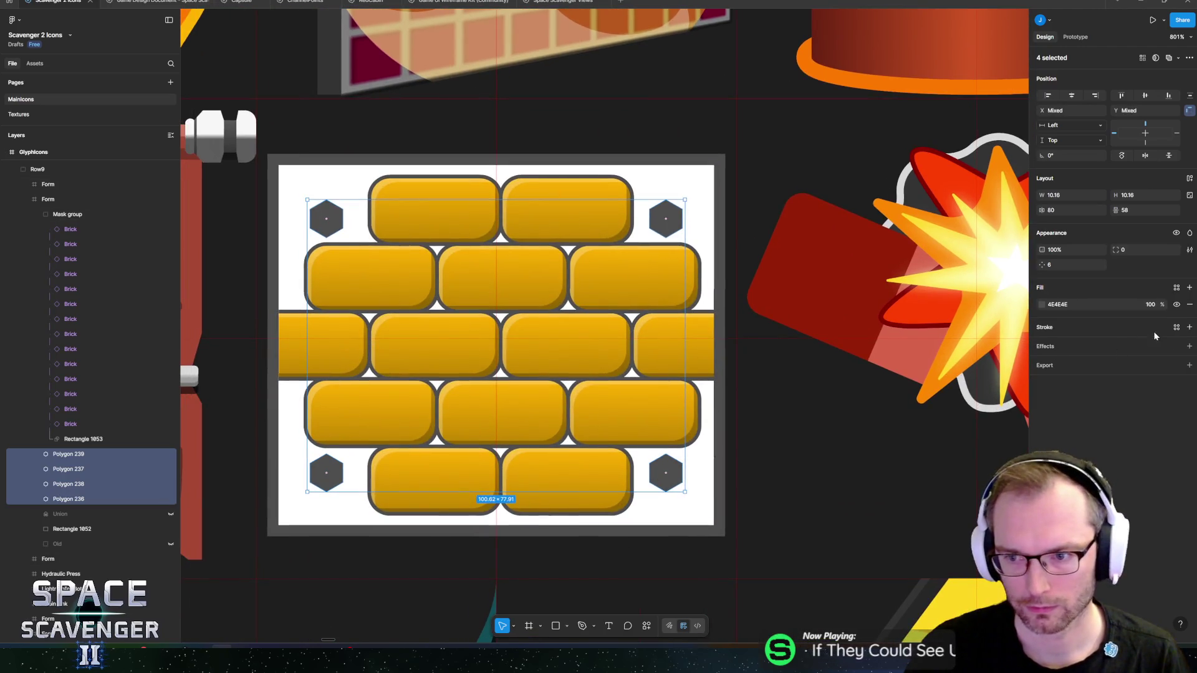
- Add a drop shadow to the hex bolts with blur 0 and Y offset 2
click(1189, 346)
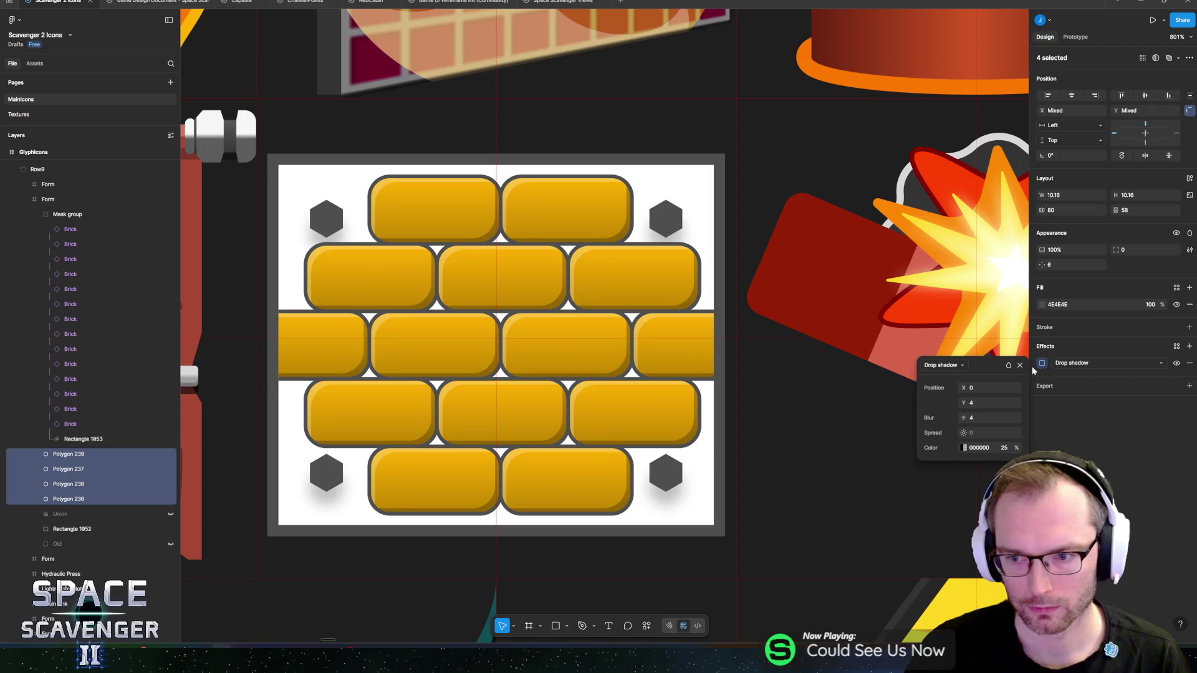
click(976, 420)
text(0)
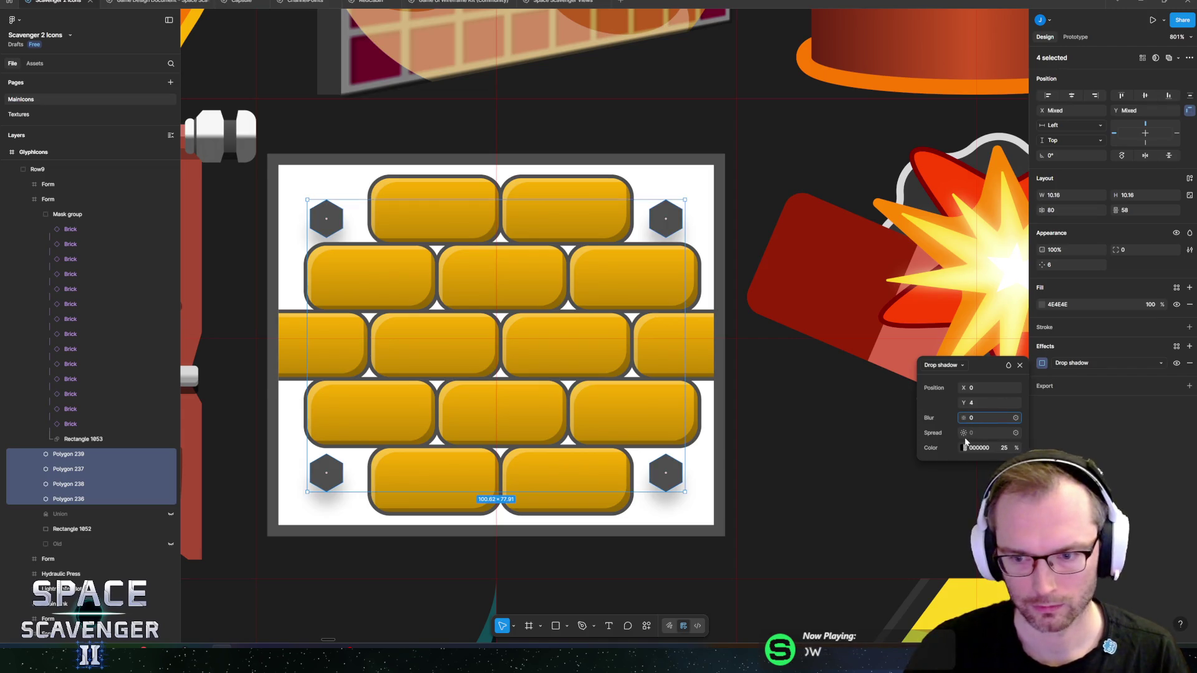
click(986, 404)
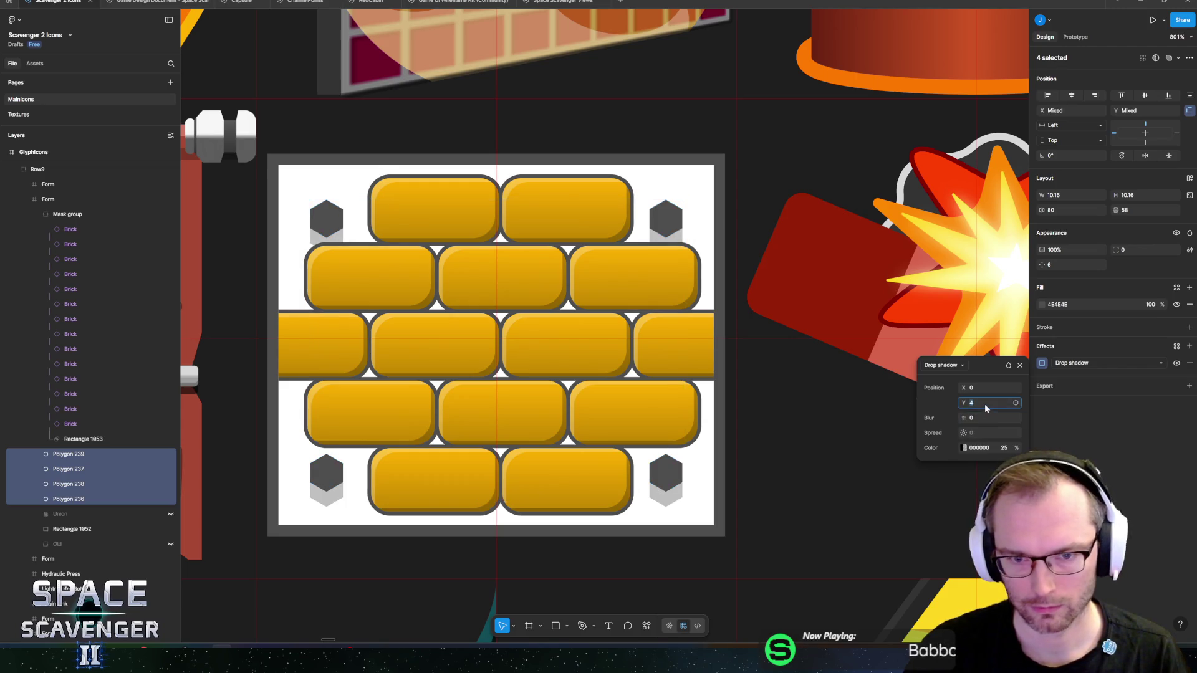
text(2)
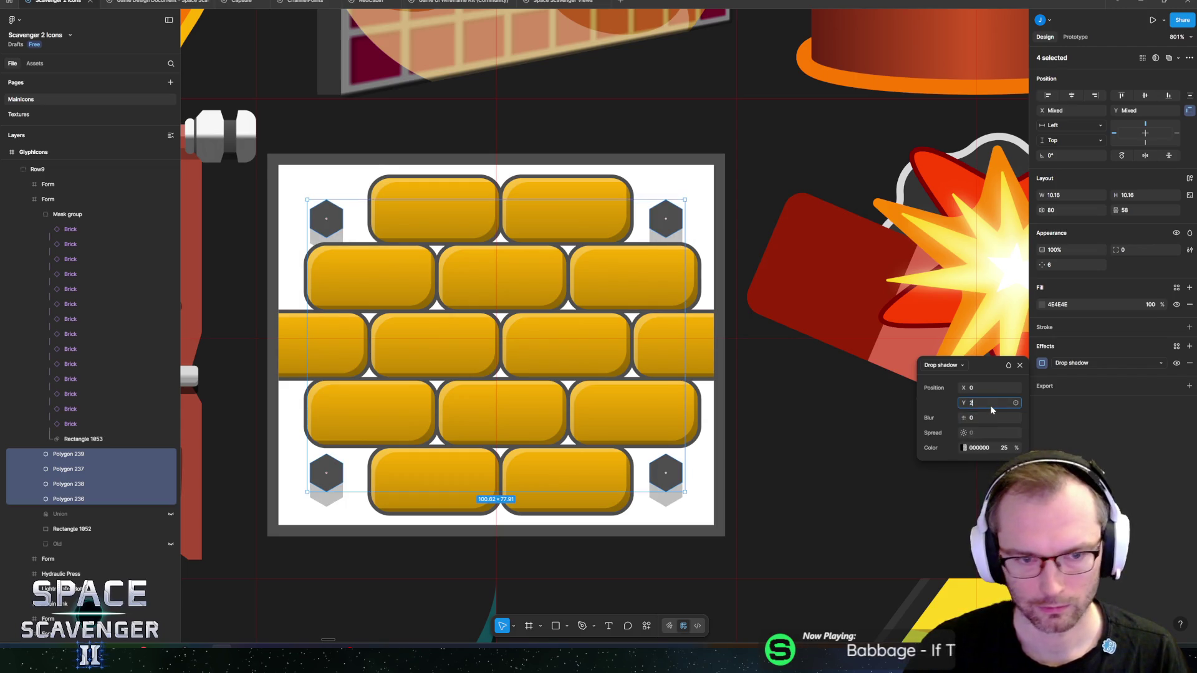
key(Tab)
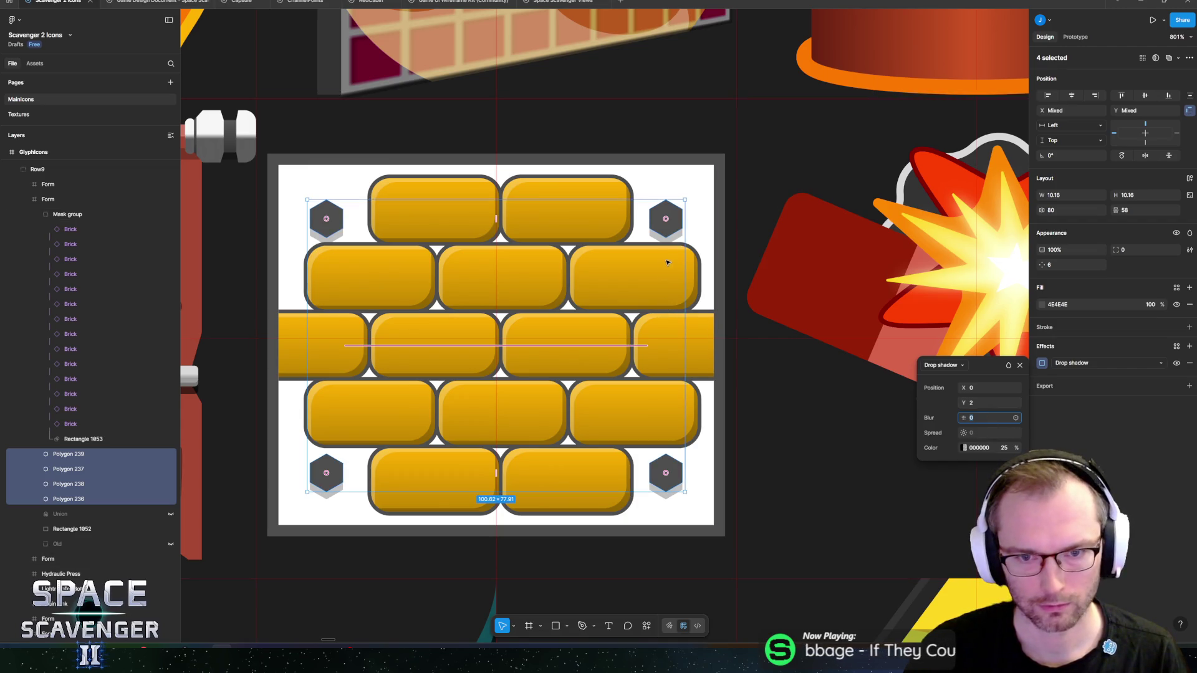
- Reselect the four hex bolts and review their drop shadow settings
click(341, 226)
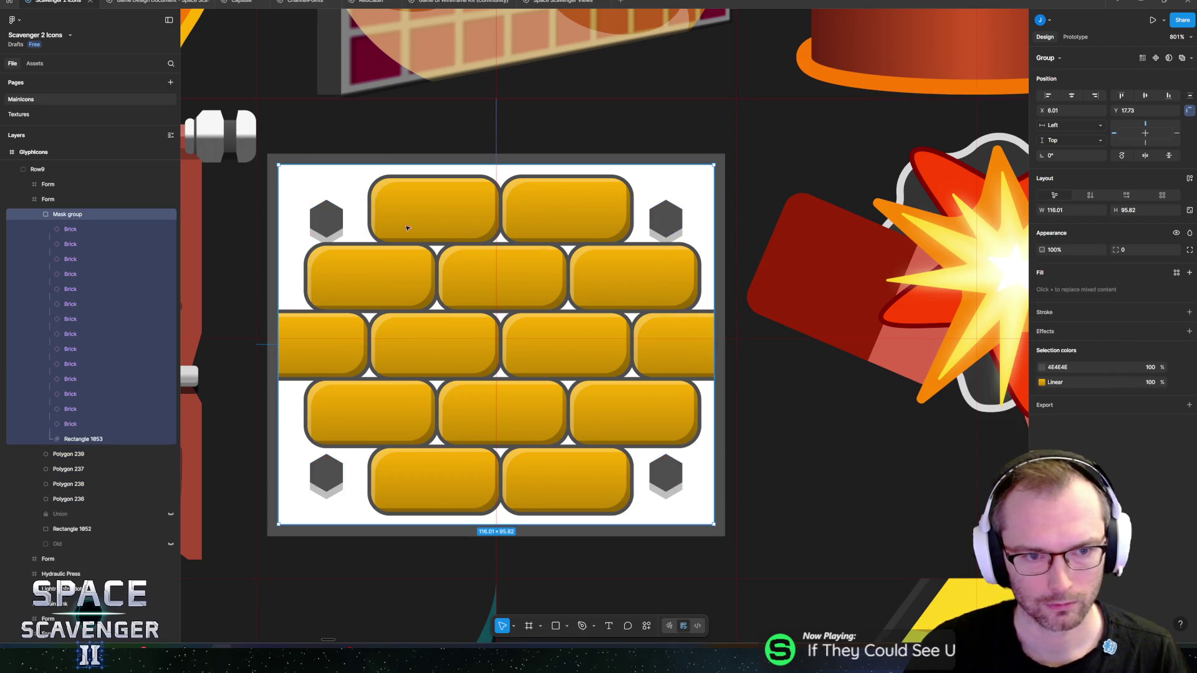
click(54, 455)
shift+click(62, 499)
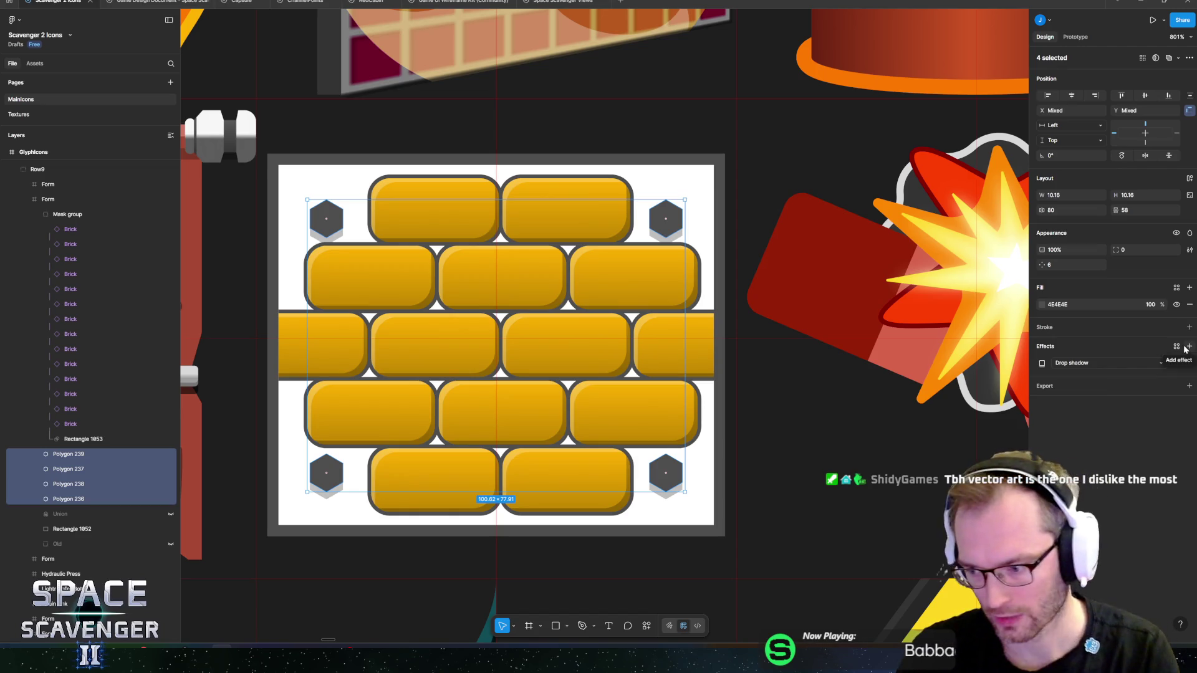
click(1043, 365)
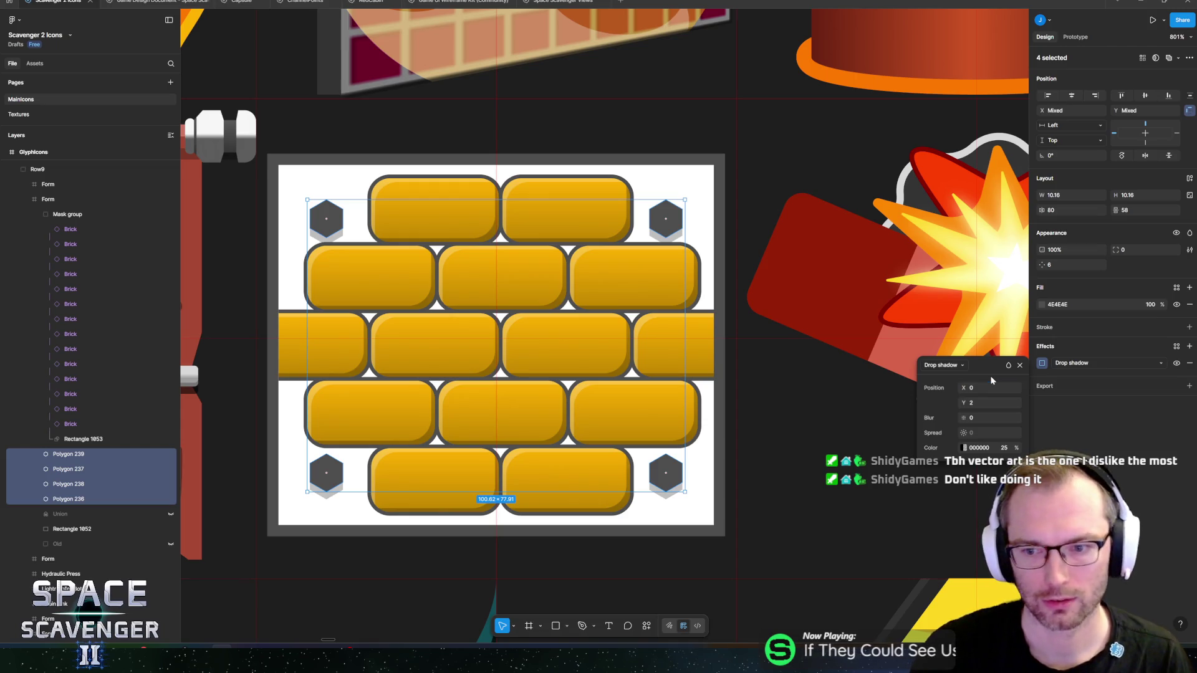
key(Escape)
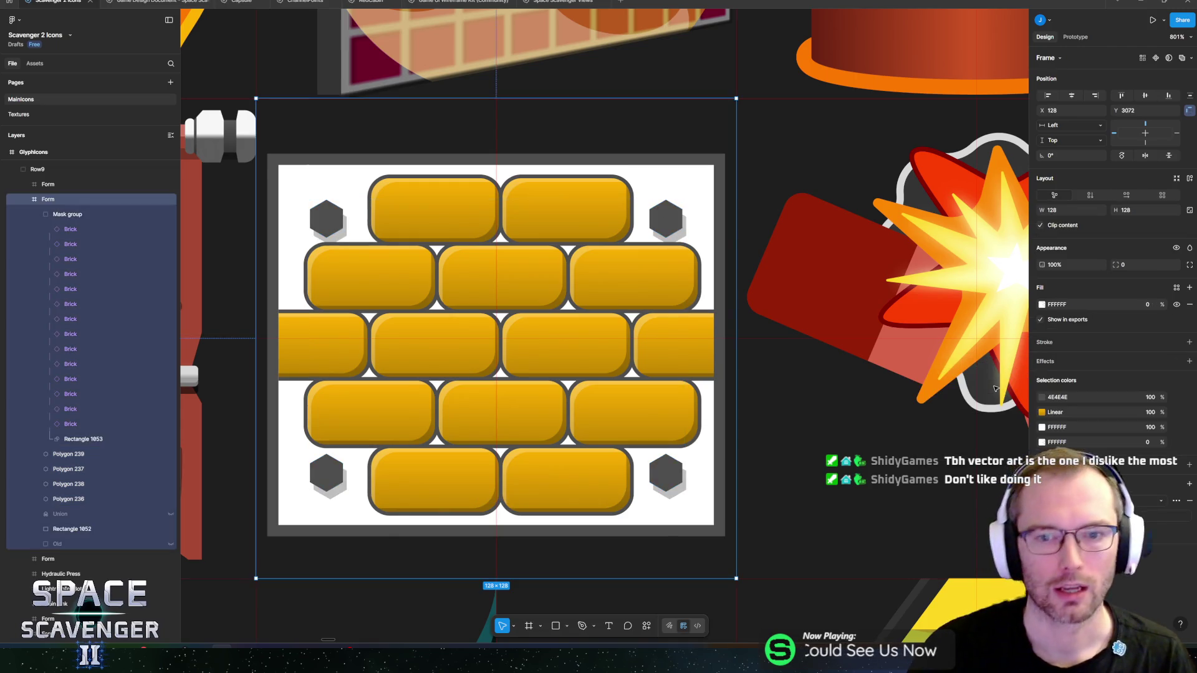
click(57, 460)
shift+click(71, 499)
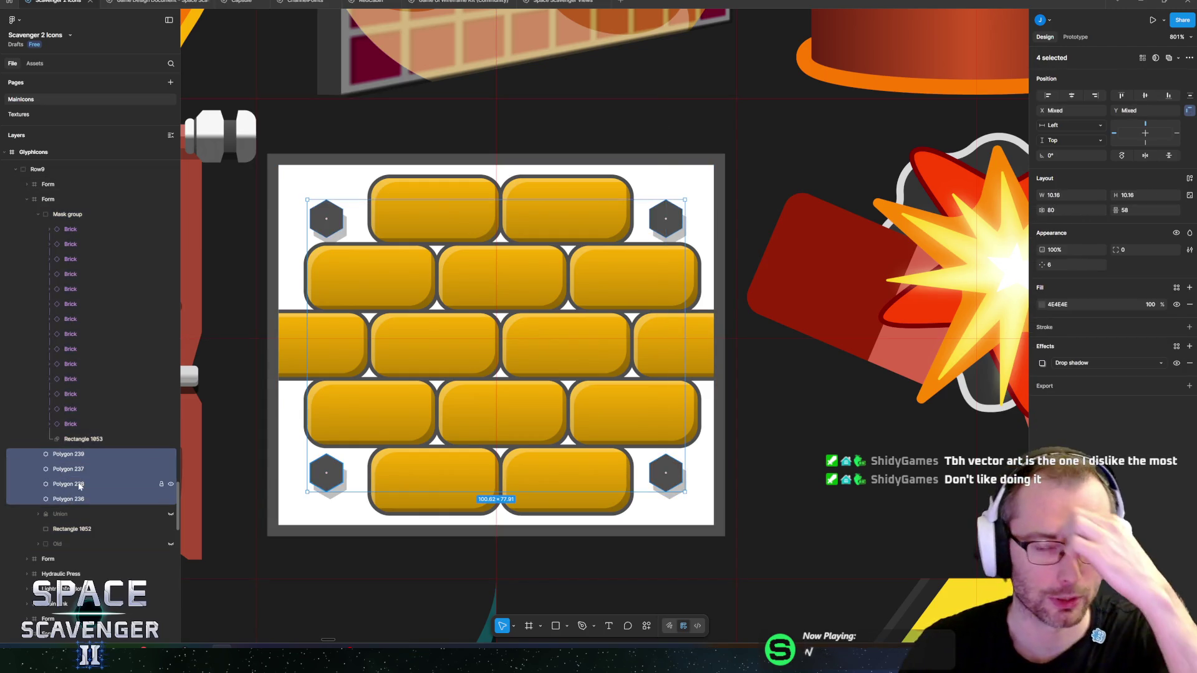
- Add a second effect as a white inner shadow with X 1, Y 2 and blur 0
click(1189, 346)
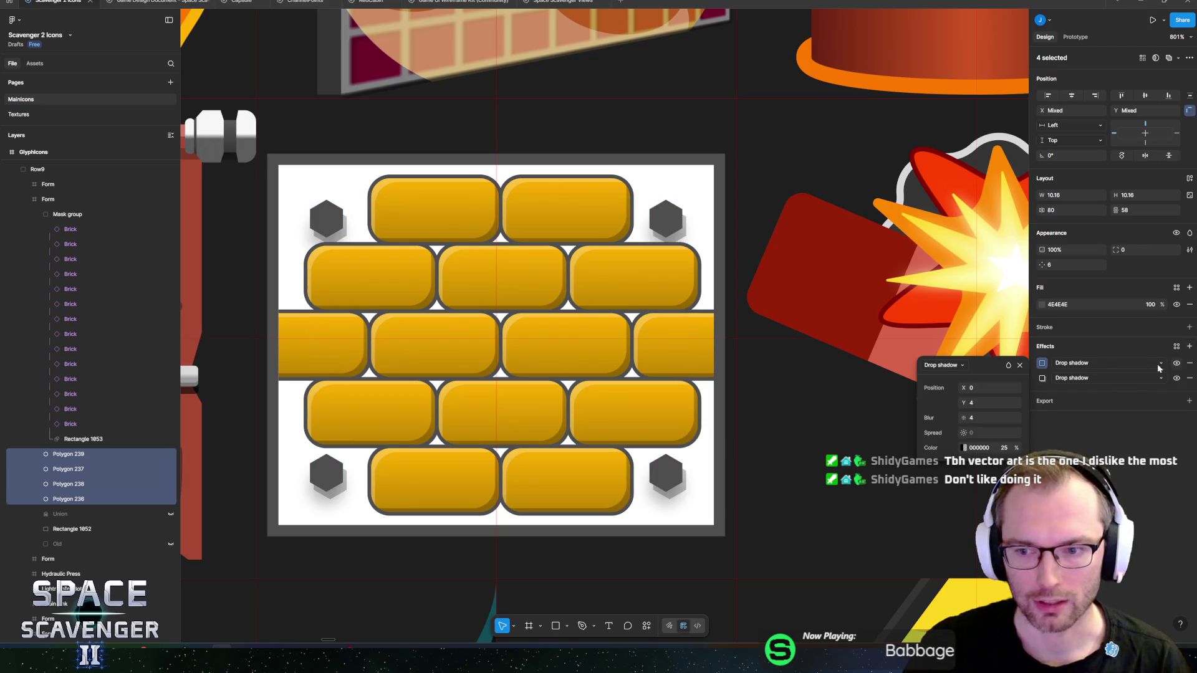
click(1064, 364)
click(1082, 353)
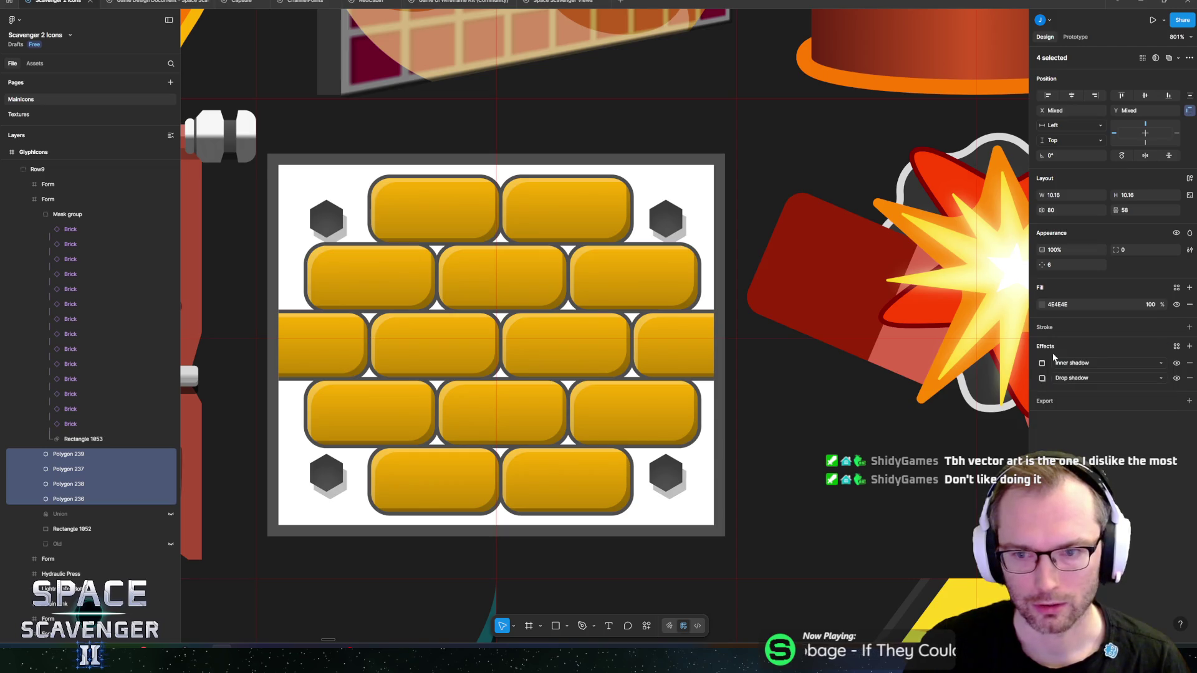
click(1042, 364)
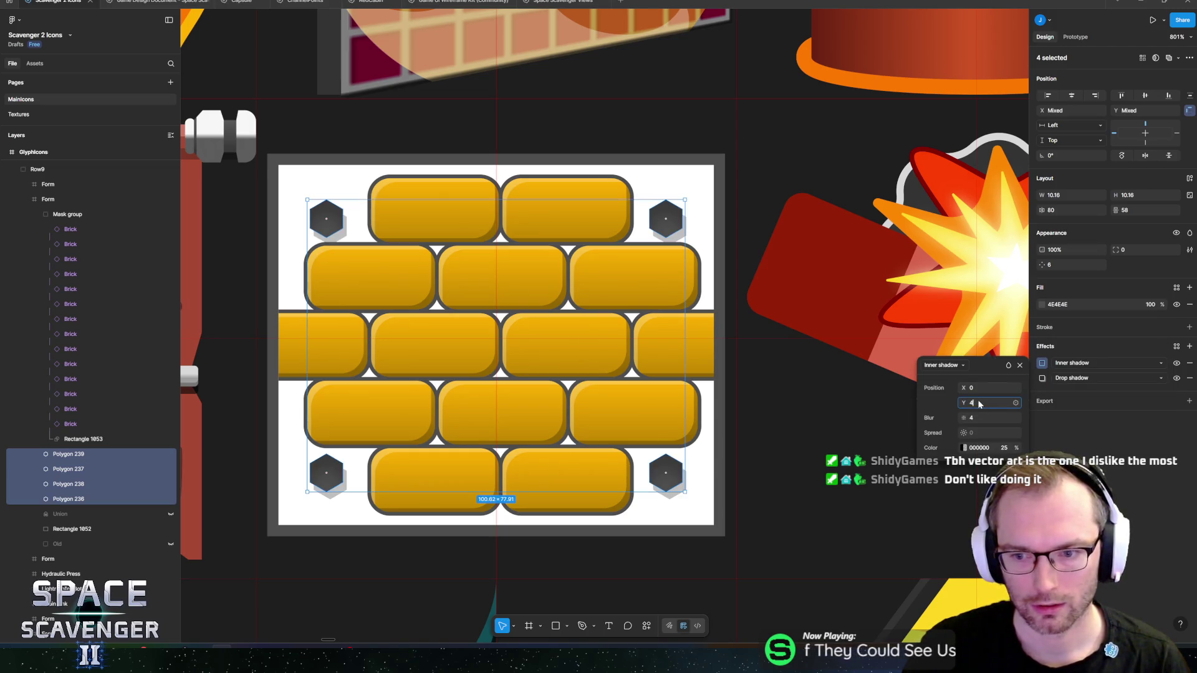
click(965, 448)
click(812, 430)
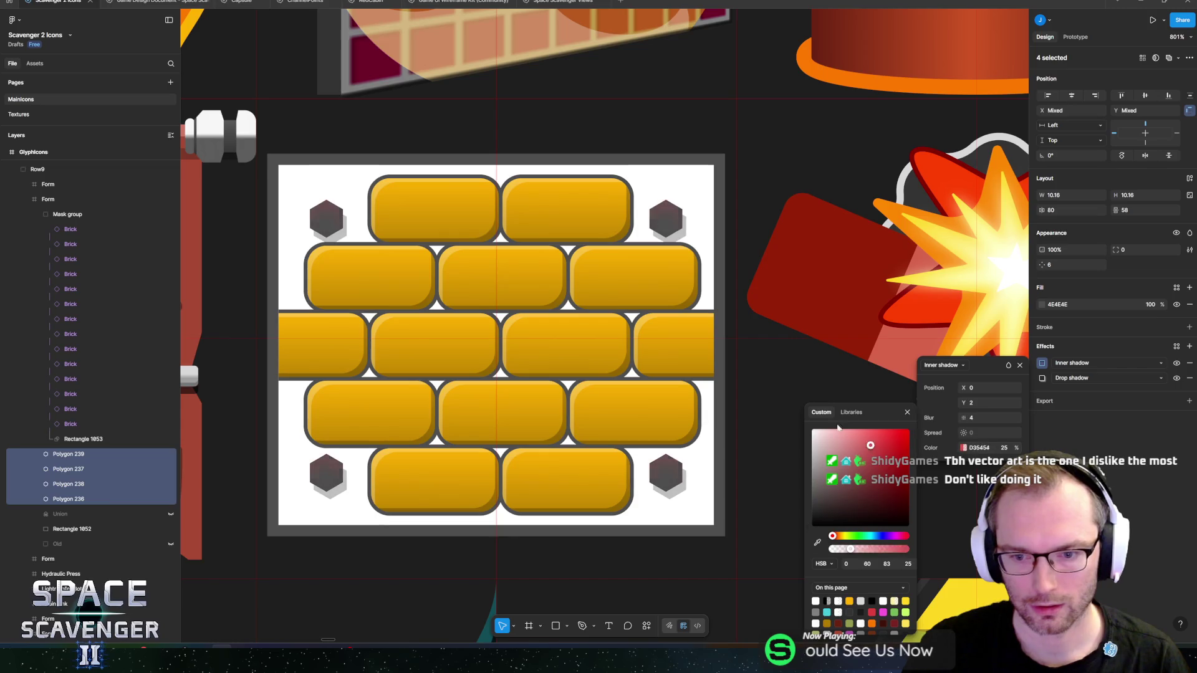
click(966, 422)
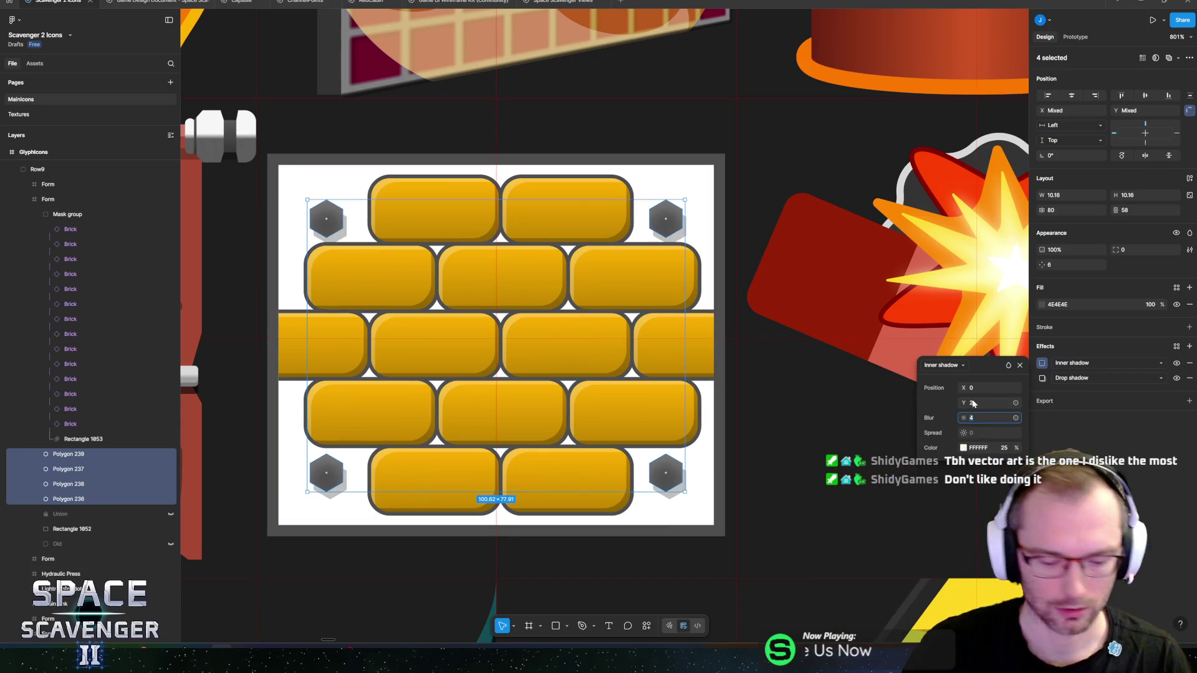
text(0)
key(Return)
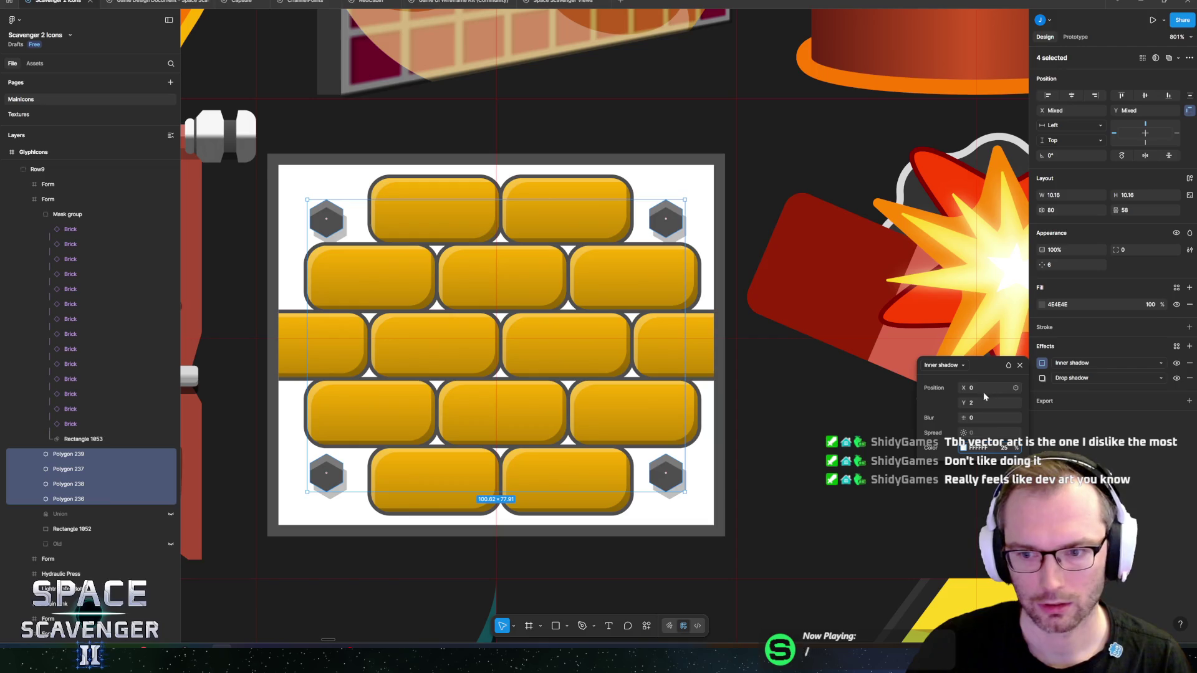
text(1)
key(Return)
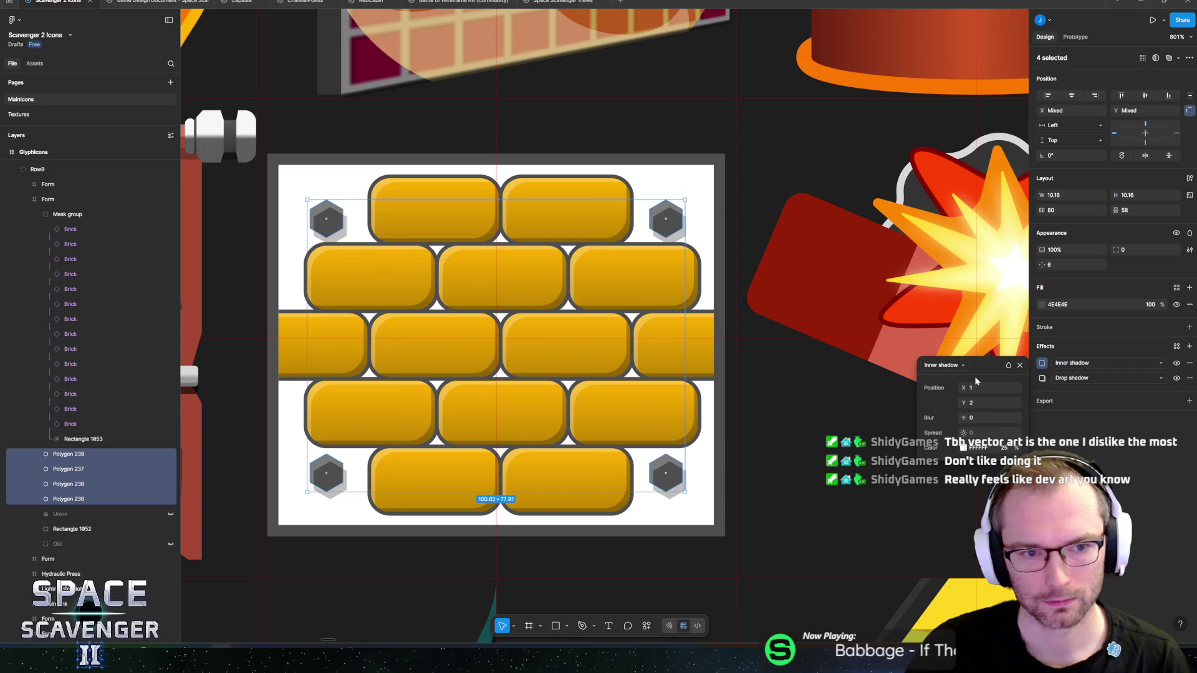
scroll(623, 312, up, 3)
shift+click(68, 454)
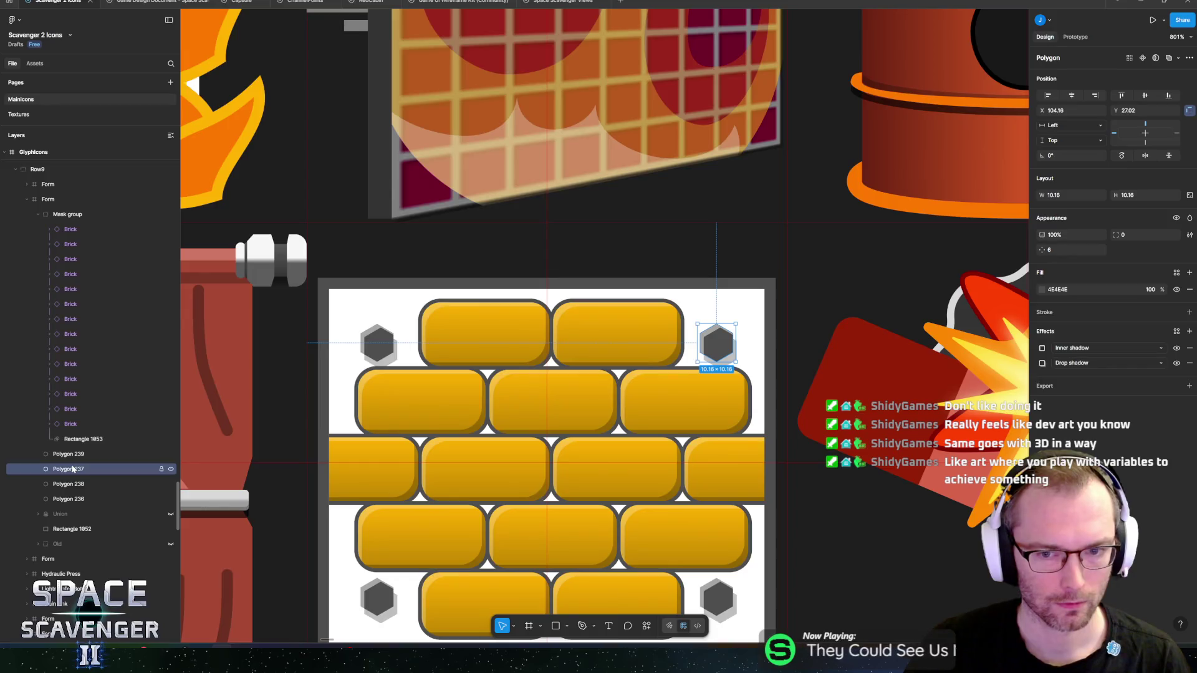
- Nudge the top two hex bolts up to Y 23.27 and the bottom pair down to Y 97.28
shift+click(69, 484)
drag(394, 341, 393, 326)
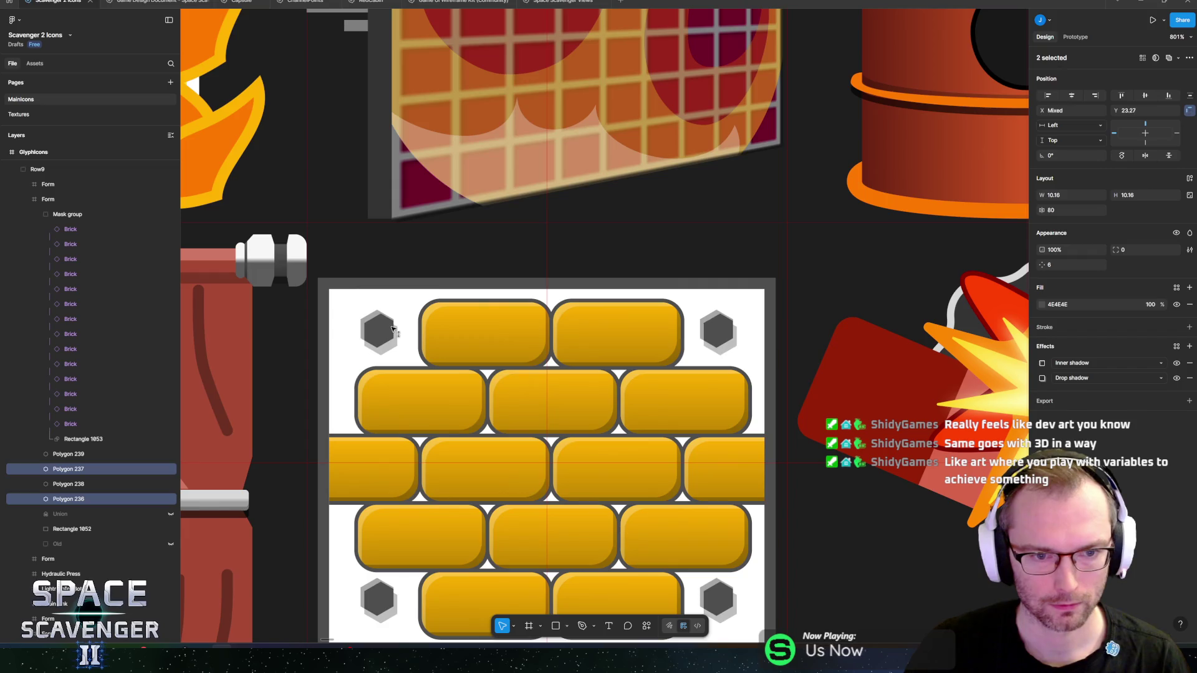
scroll(561, 349, down, 5)
click(69, 484)
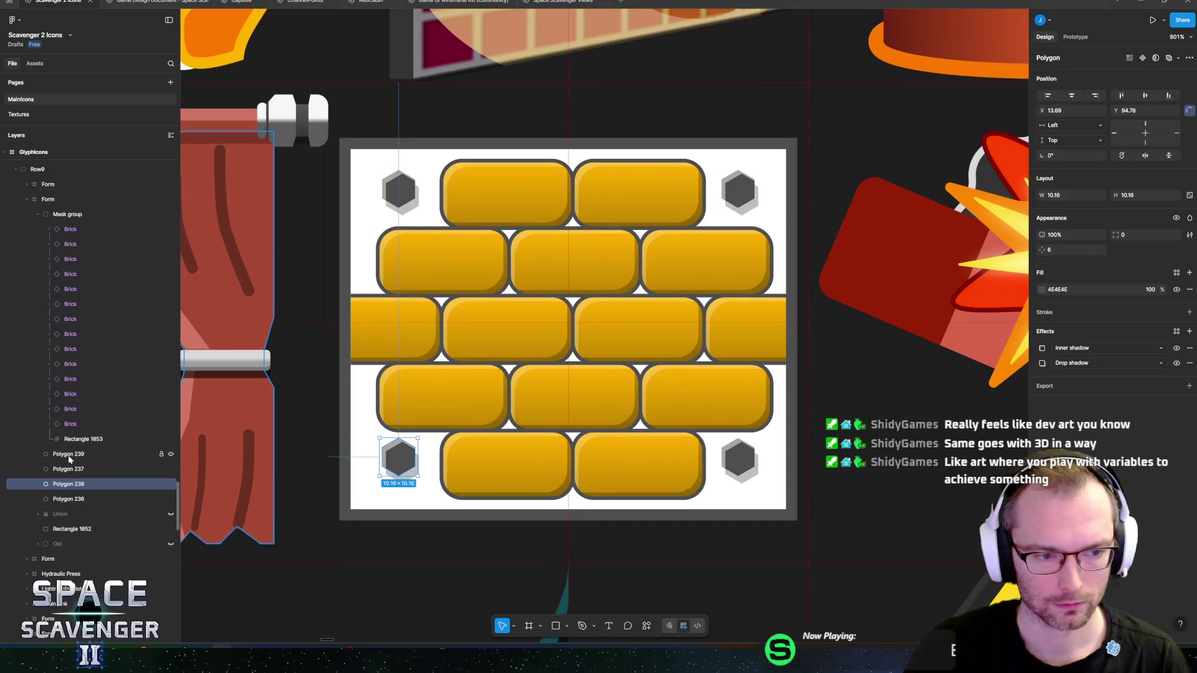
shift+click(69, 455)
drag(411, 464, 411, 475)
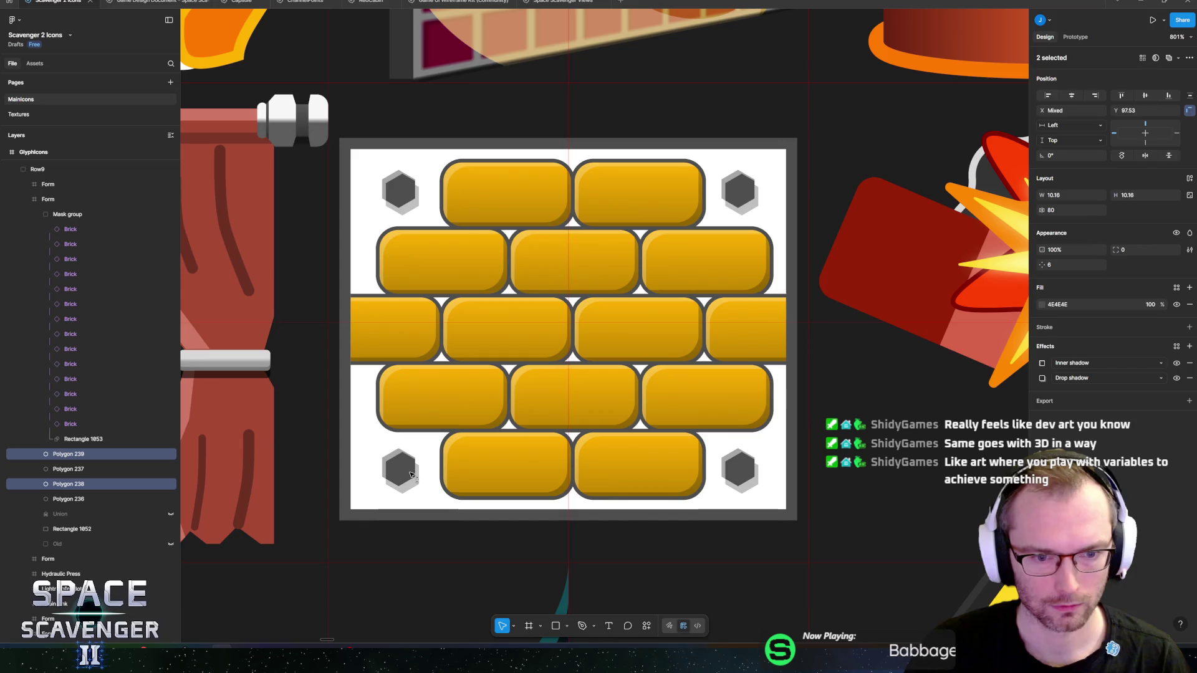
scroll(410, 474, down, 5)
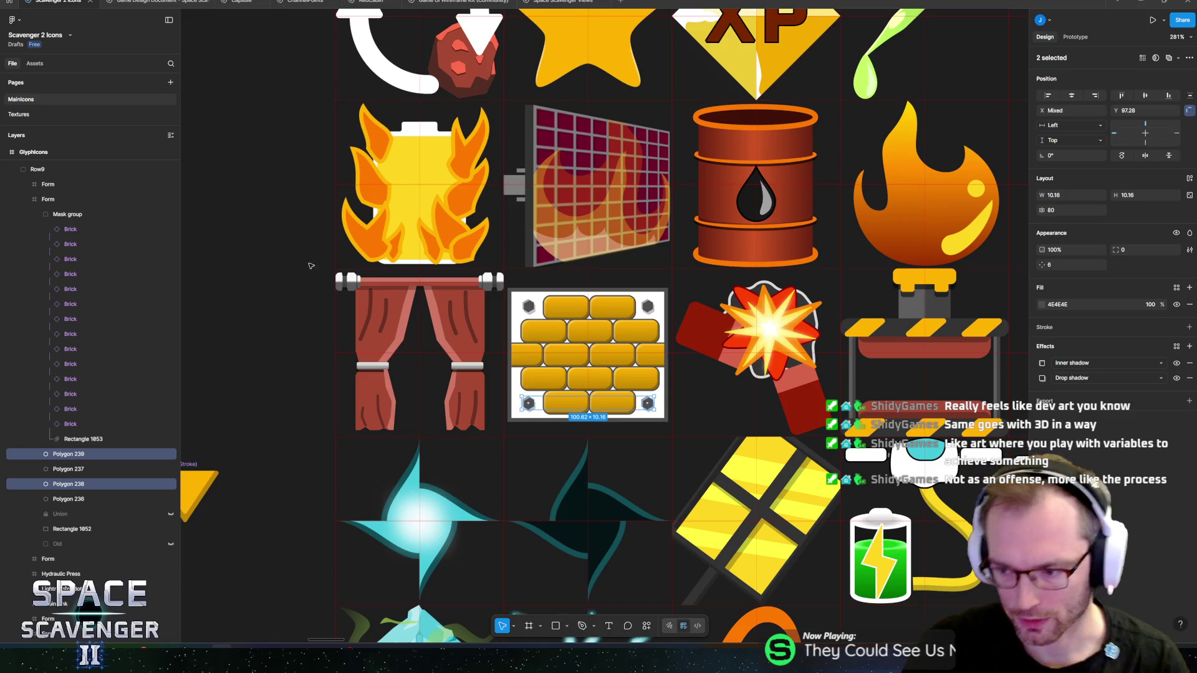
- Export the whole GlyphIcons frame as PNG, overwriting the existing GlyphIcons.png
click(269, 298)
scroll(269, 298, down, 4)
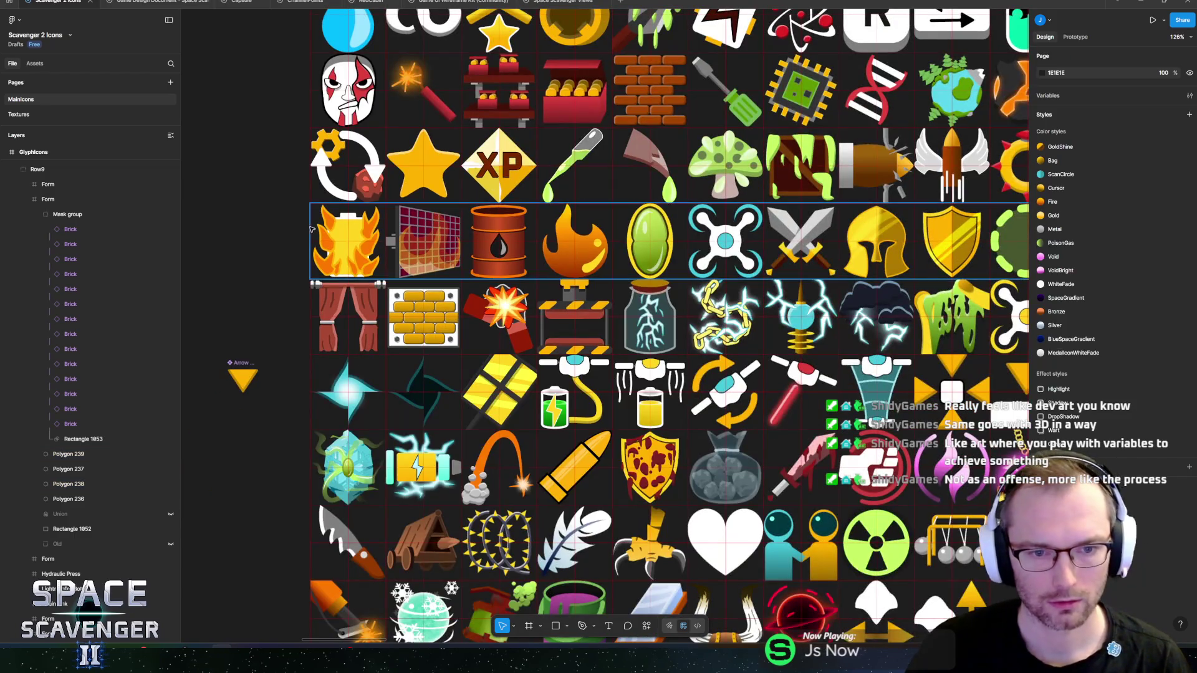
drag(296, 273, 317, 352)
scroll(317, 353, down, 5)
scroll(316, 353, up, 3)
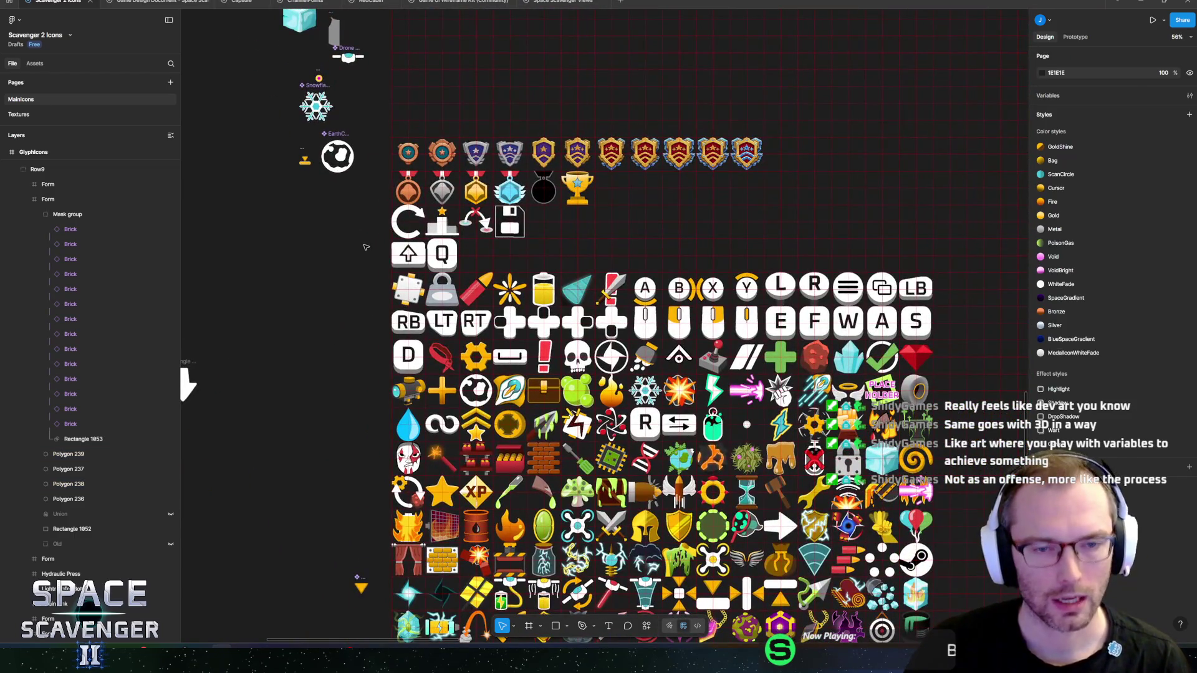
scroll(399, 218, up, 6)
click(410, 130)
click(410, 129)
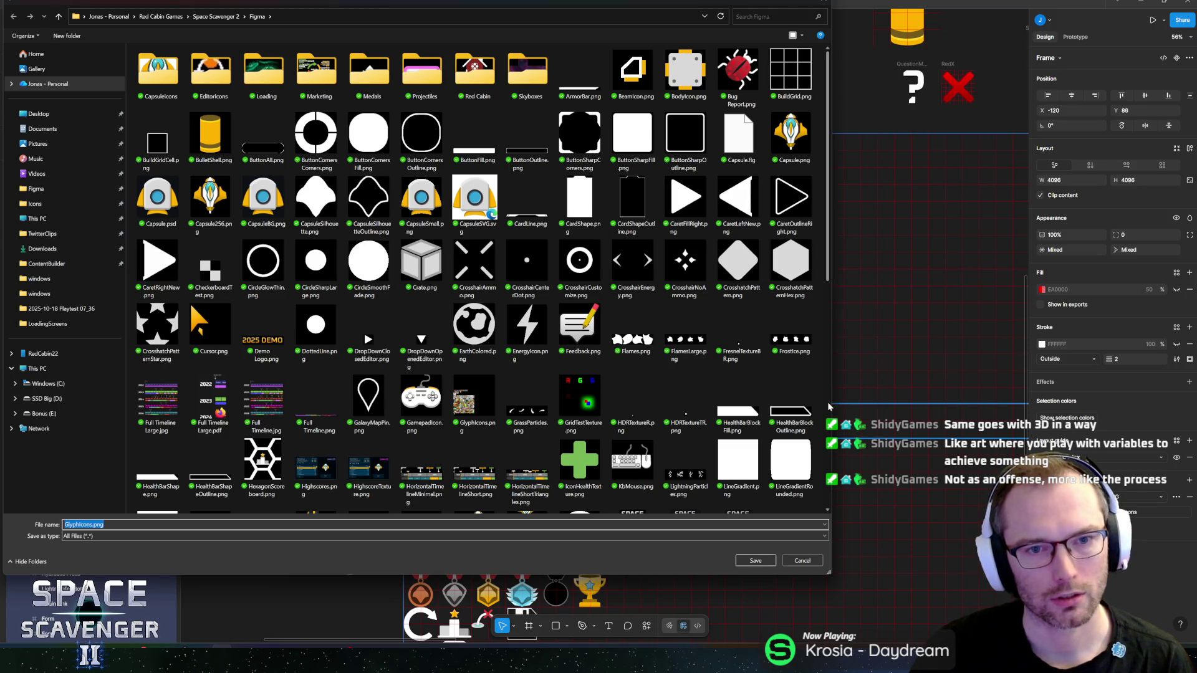
click(754, 563)
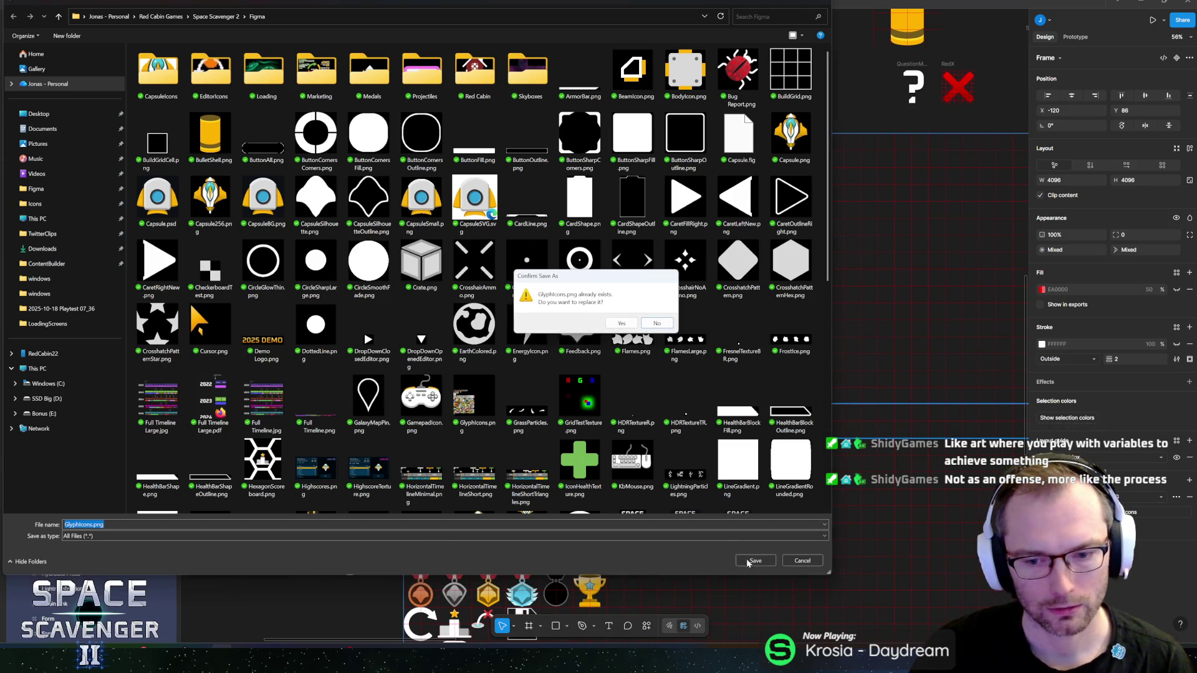
click(624, 324)
scroll(327, 294, down, 3)
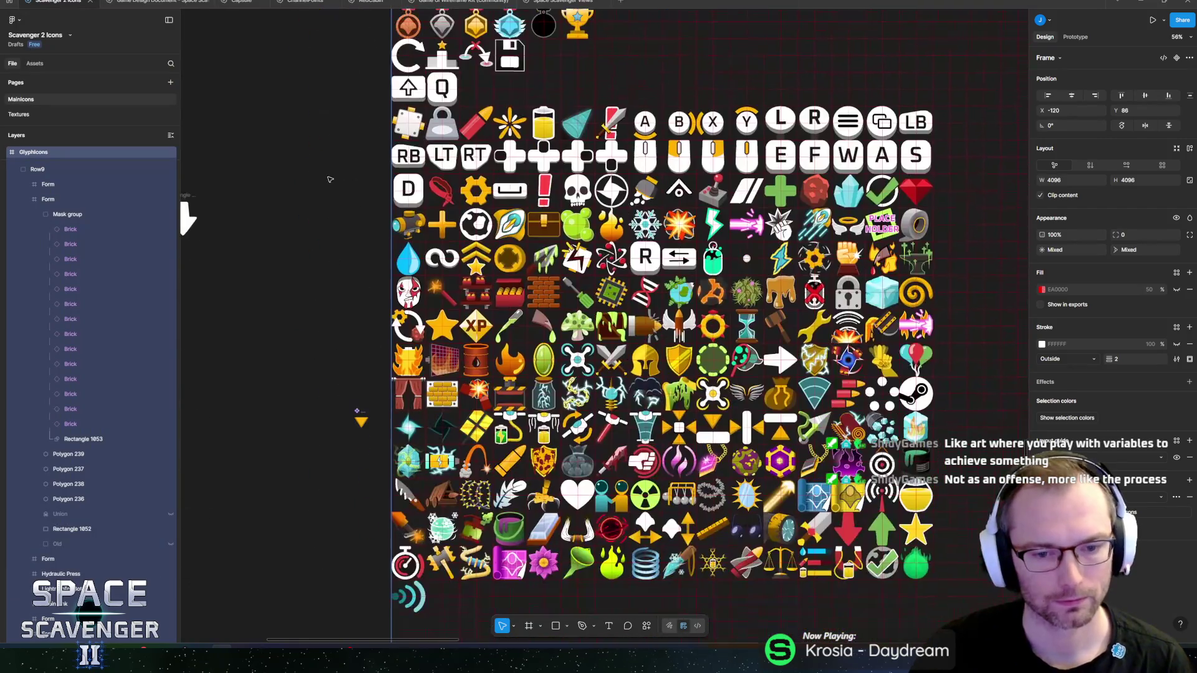
- Clear the Figma canvas selection and switch to the Unity editor to reimport GlyphIcons.png
drag(326, 295, 339, 340)
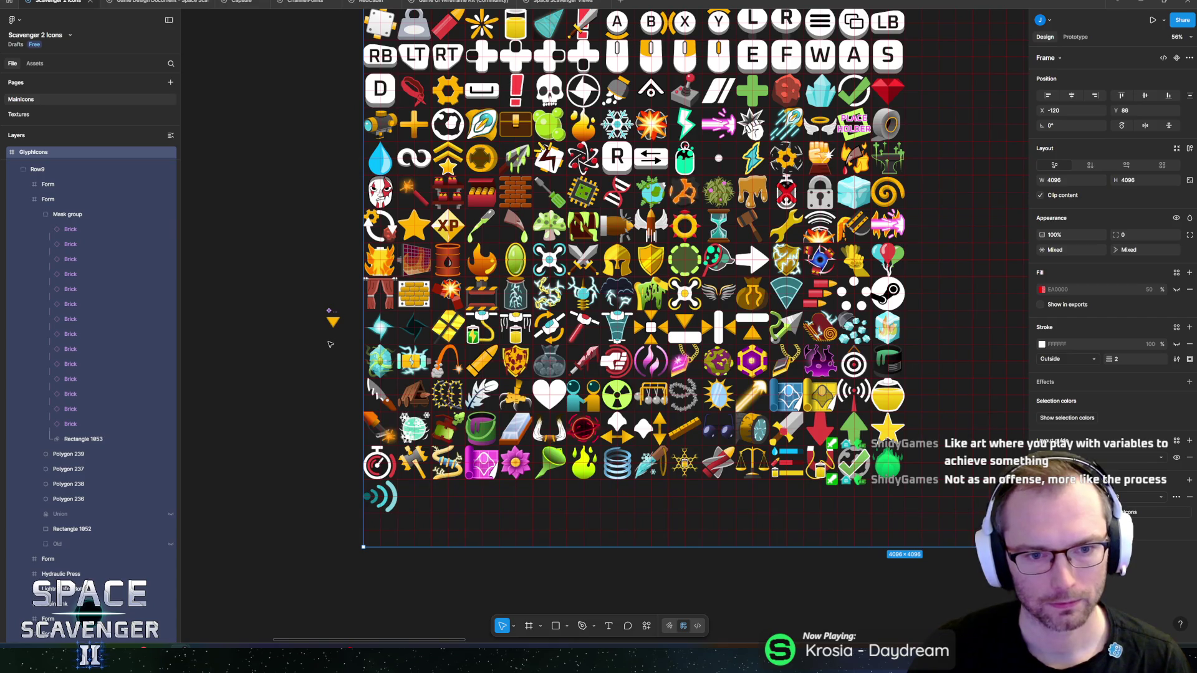
key(alt+Tab)
key(Tab)
key(Tab)
key(Escape)
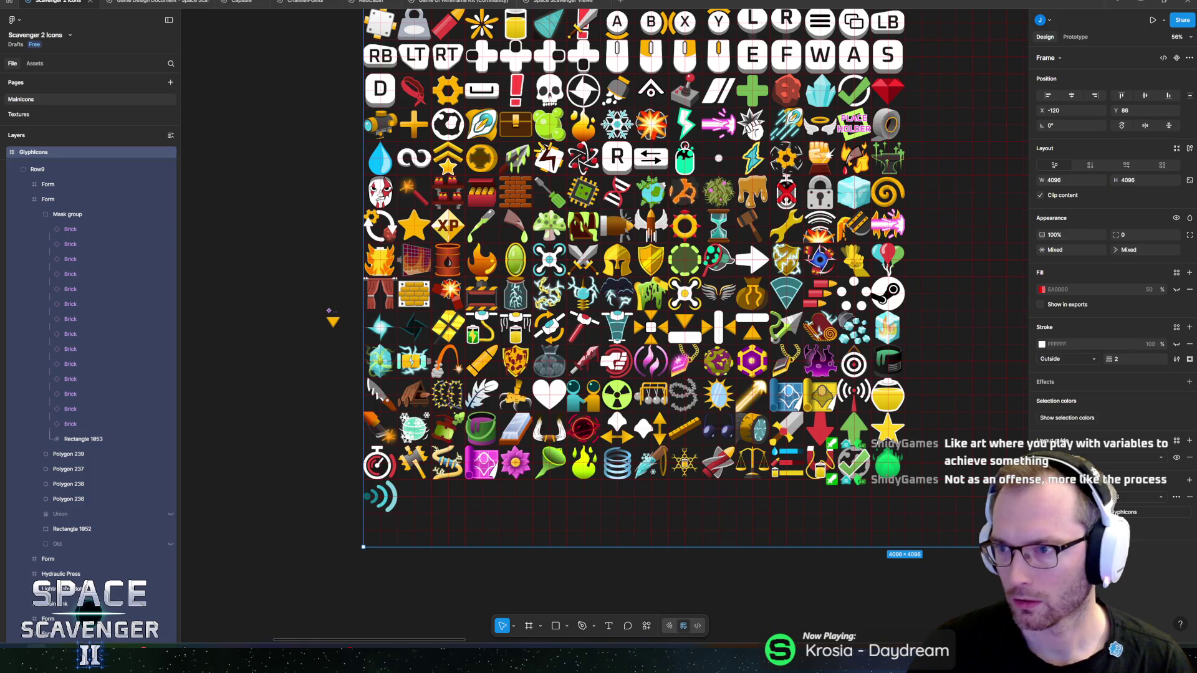
click(329, 310)
scroll(329, 310, up, 3)
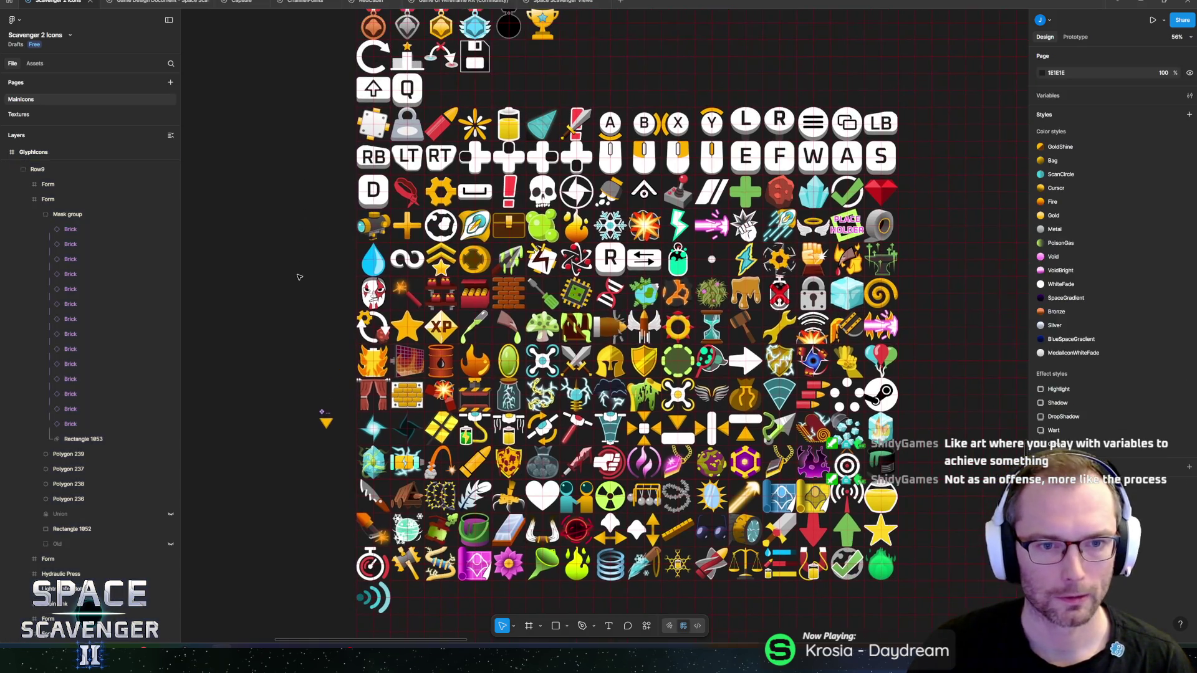
key(alt+Tab)
key(alt+Tab)
key(alt+Tab)
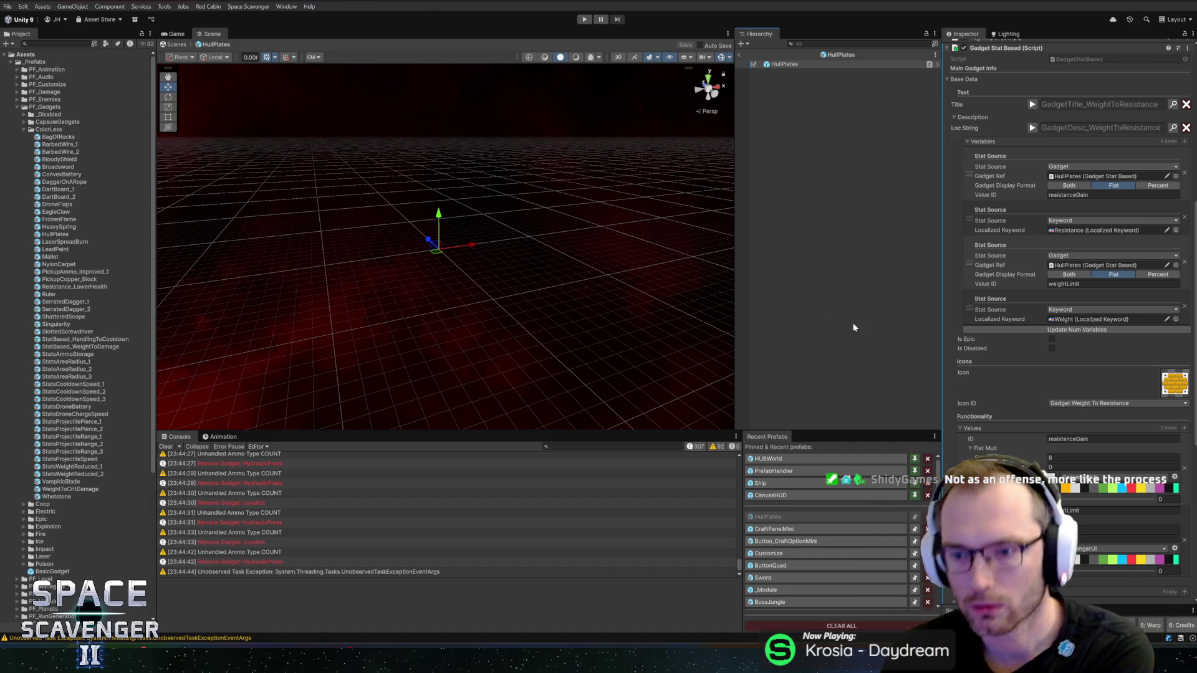
- Filter localization entries by key 'weighttores' and start editing the WeightToResistance description from its beginning
scroll(961, 346, down, 8)
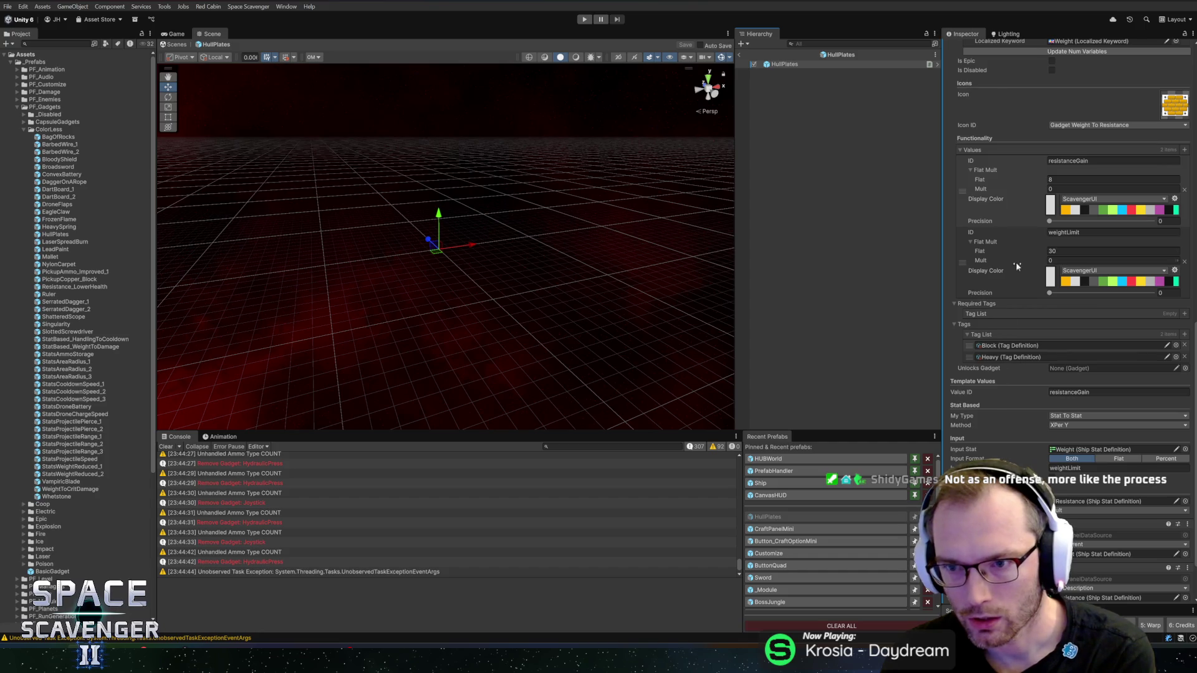
scroll(1018, 262, up, 12)
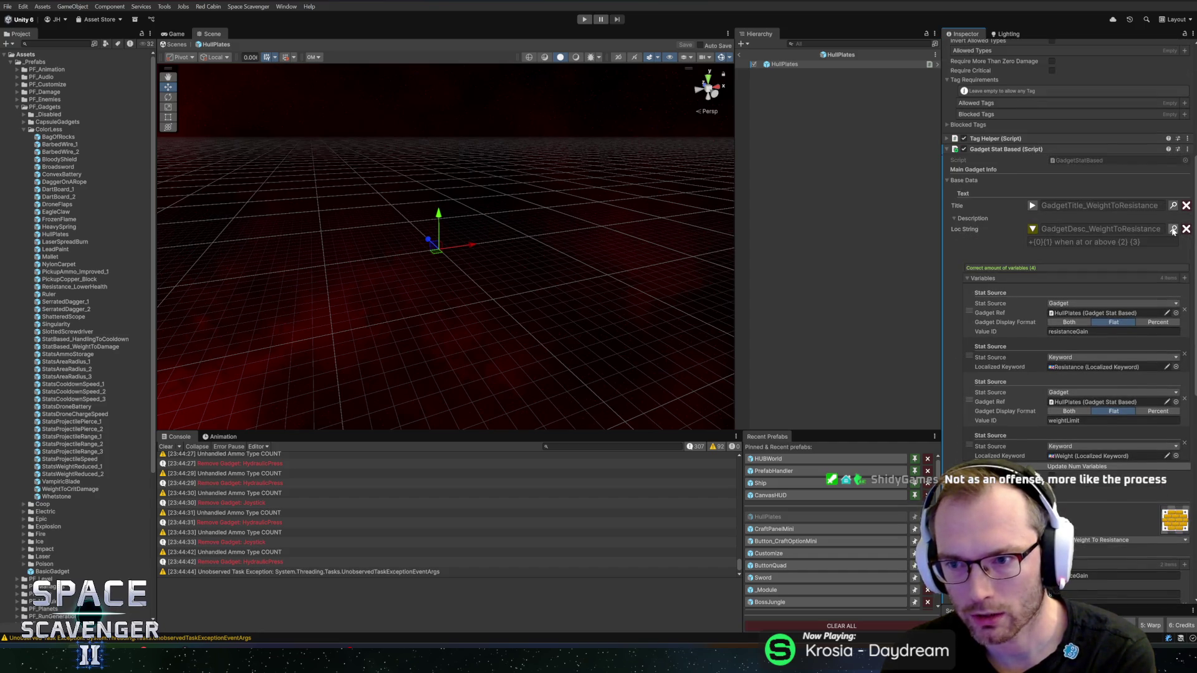
click(1174, 230)
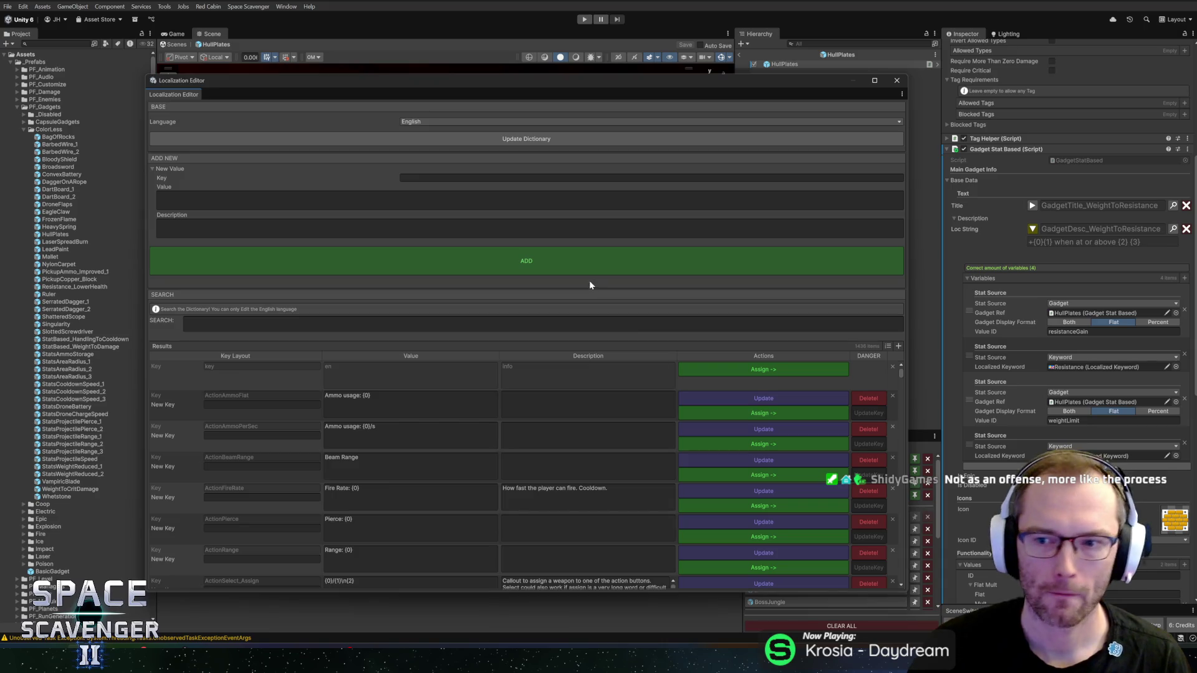
click(508, 179)
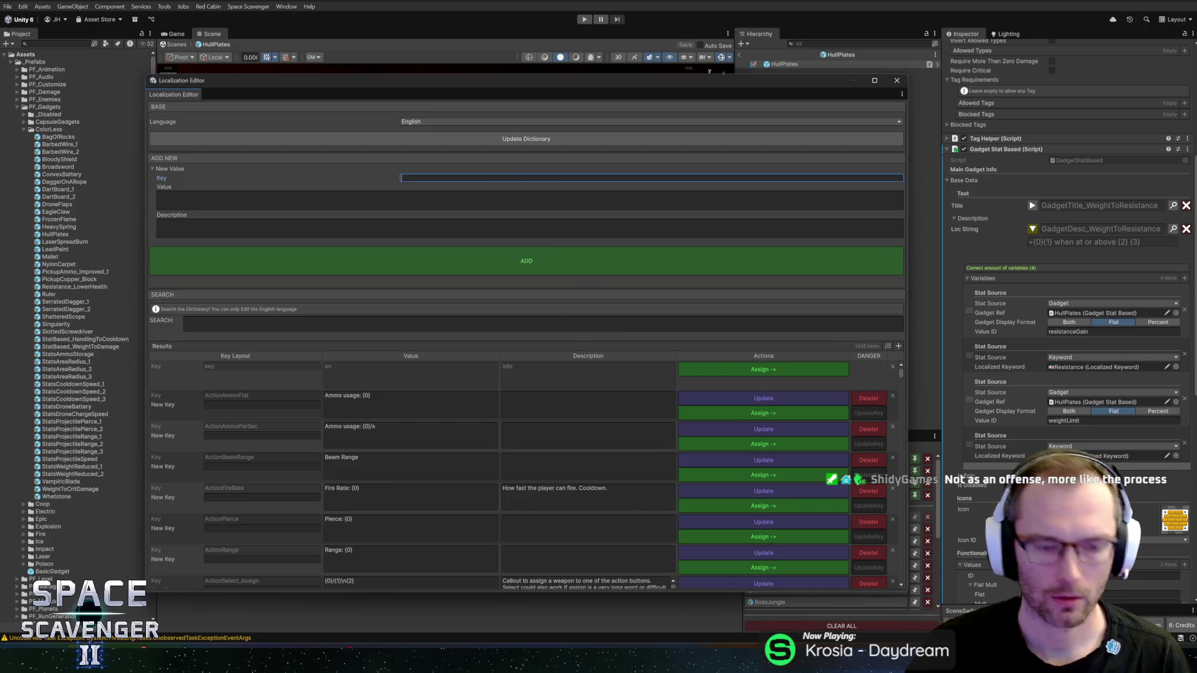
text(weighttores)
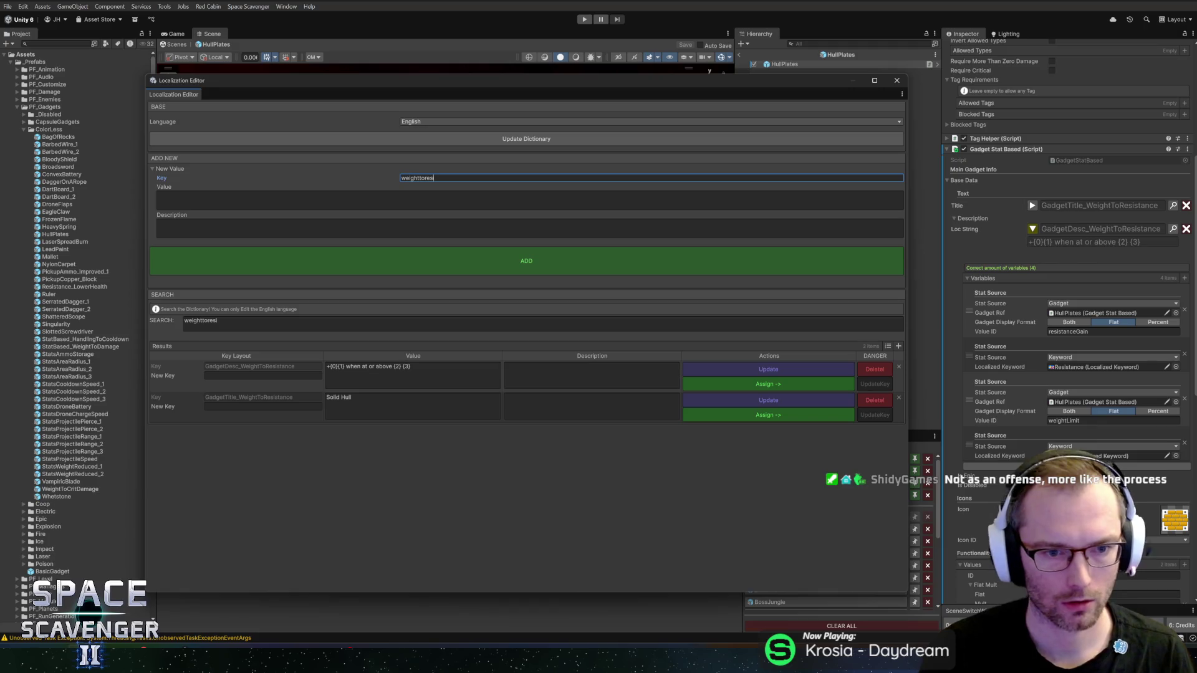
click(412, 374)
key(Home)
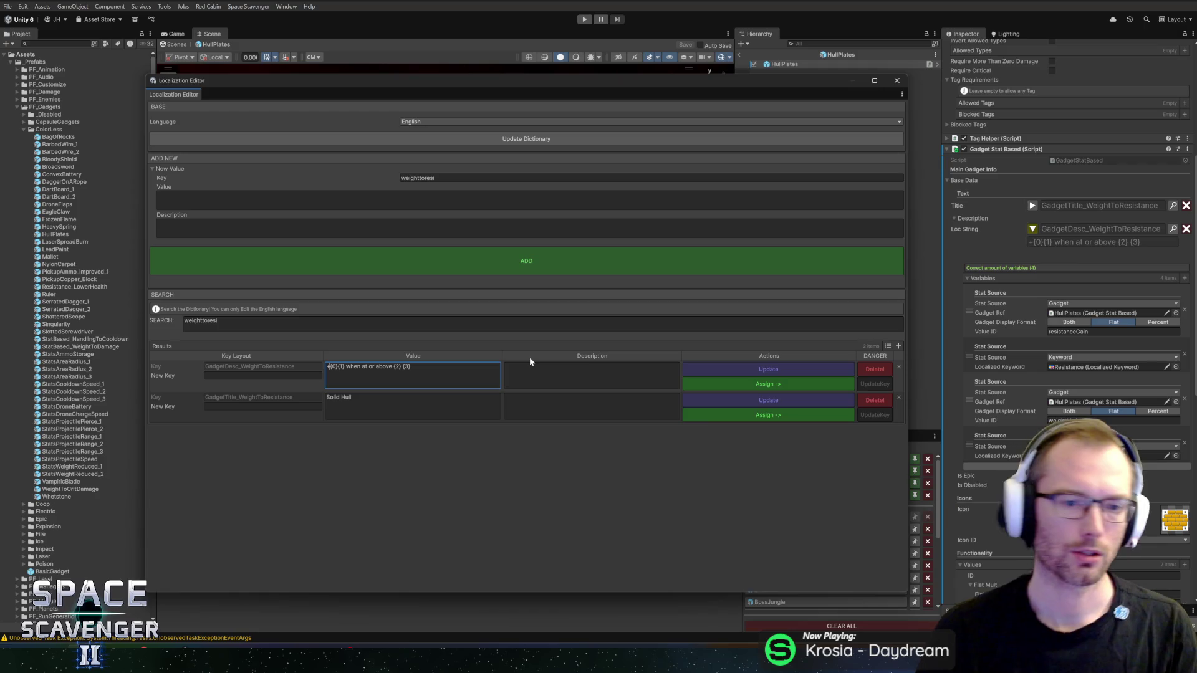
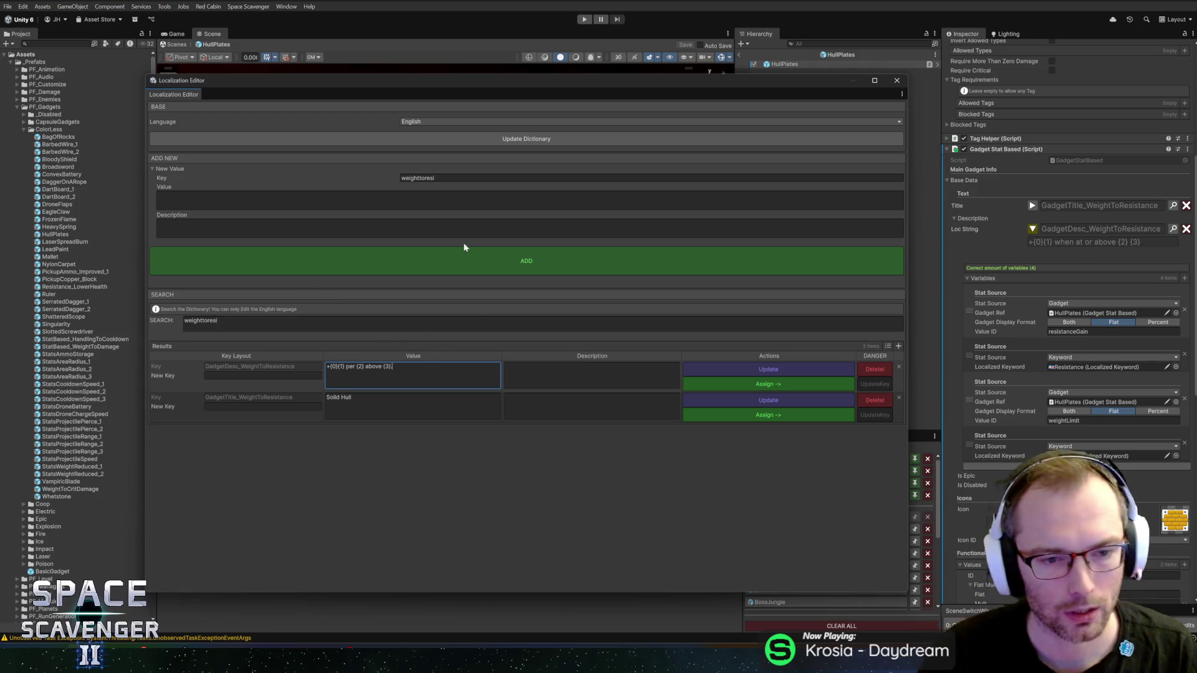
- Apply the '+{0}{1} per {2} above {3}' description and move the Weight variable above weightLimit
click(737, 389)
click(896, 82)
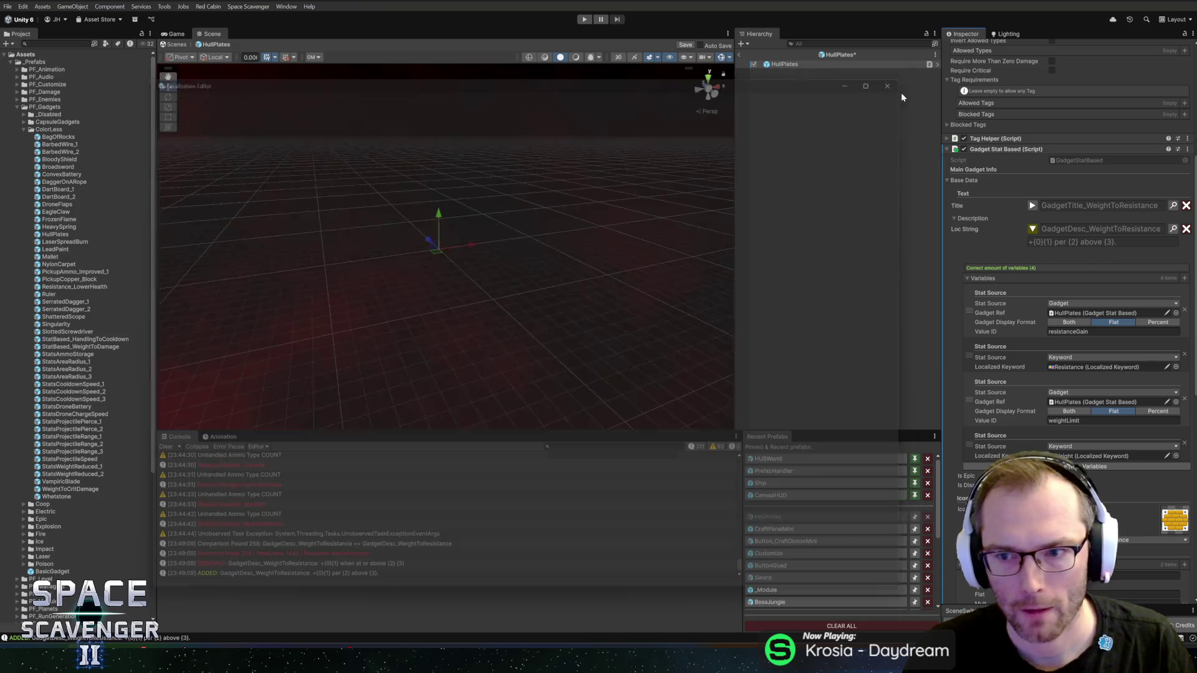
drag(982, 450, 990, 426)
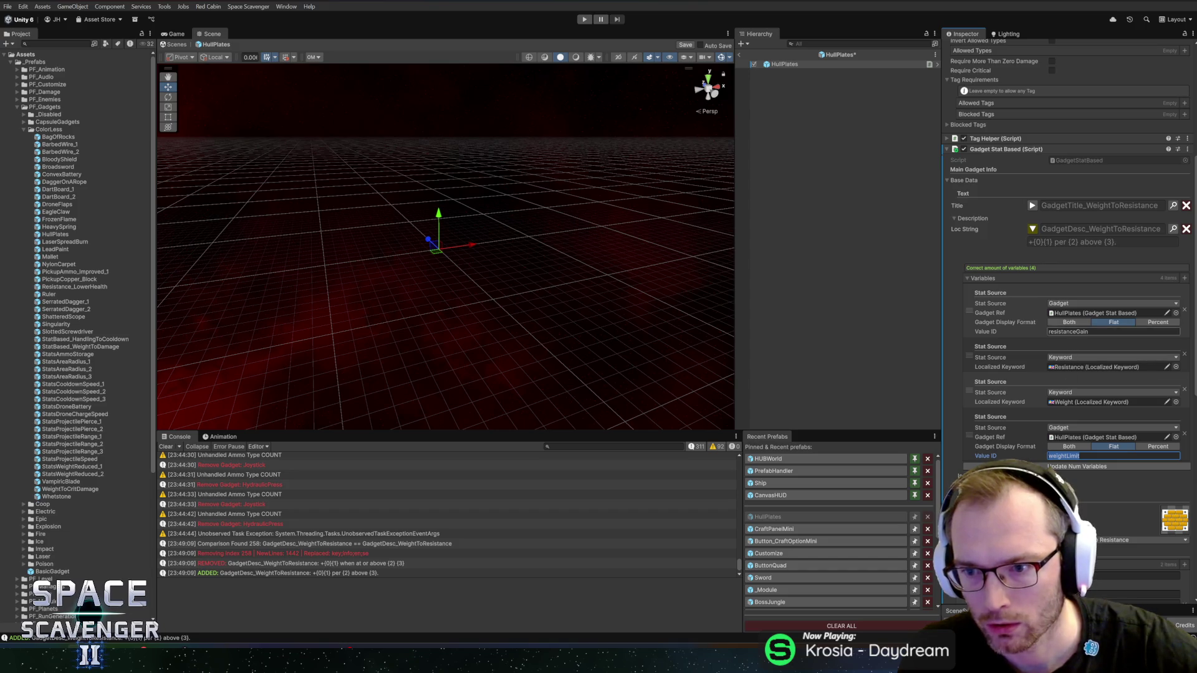
- Change the weightLimit Flat amount from 30 to 20, keeping resistanceGain at 8, and leave the prefab
click(1068, 332)
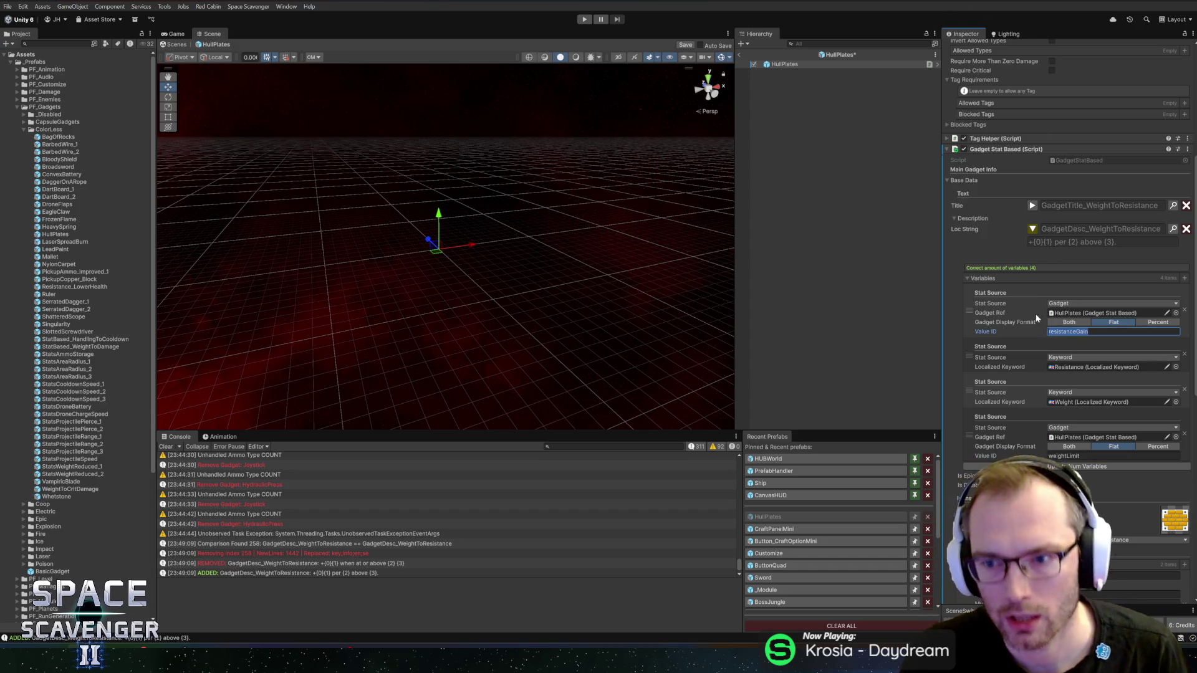
scroll(1024, 340, down, 3)
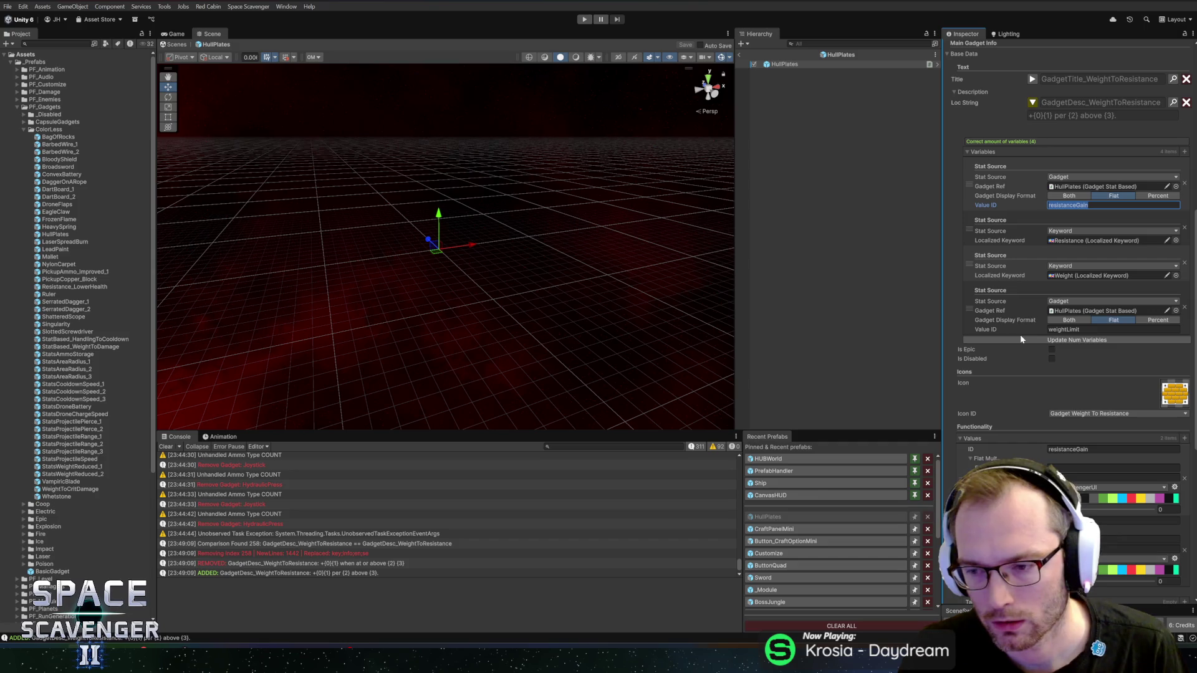
key(alt+Tab)
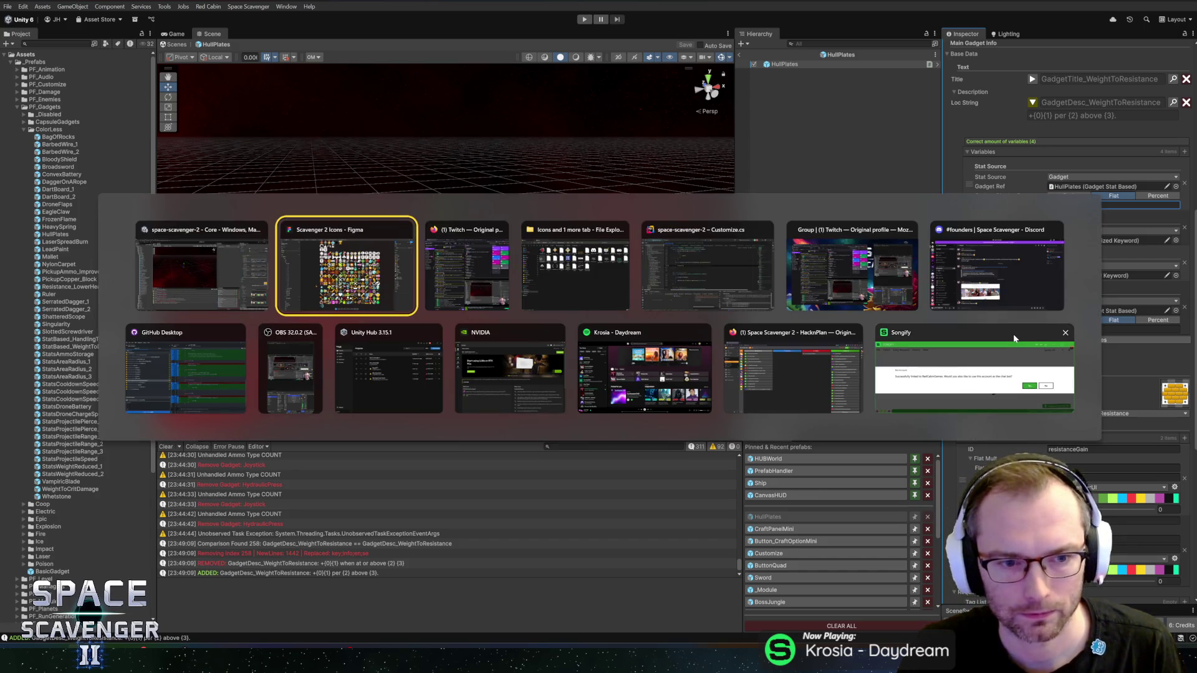
key(Escape)
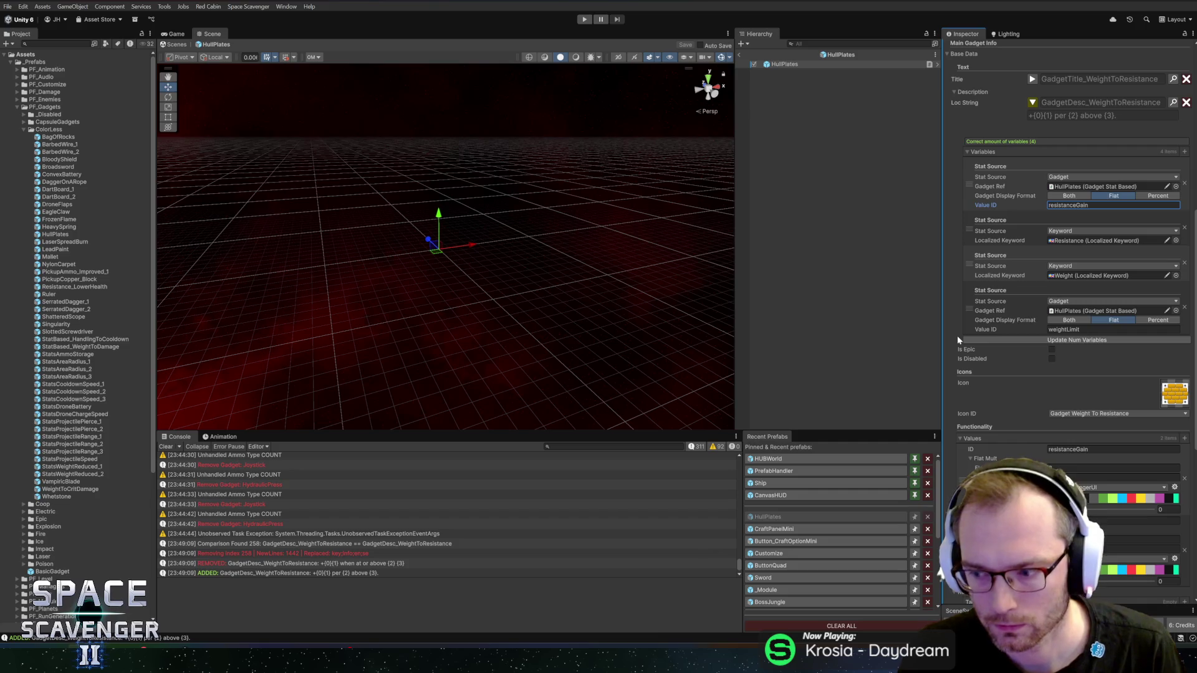
scroll(1006, 413, down, 5)
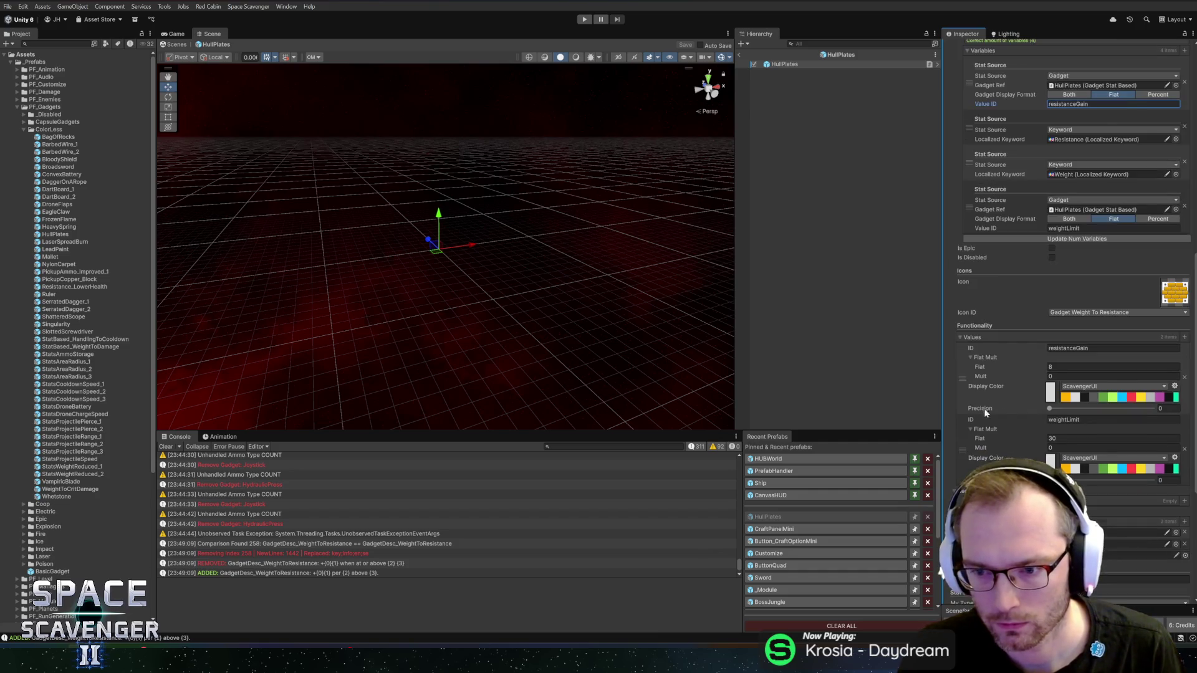
click(1073, 337)
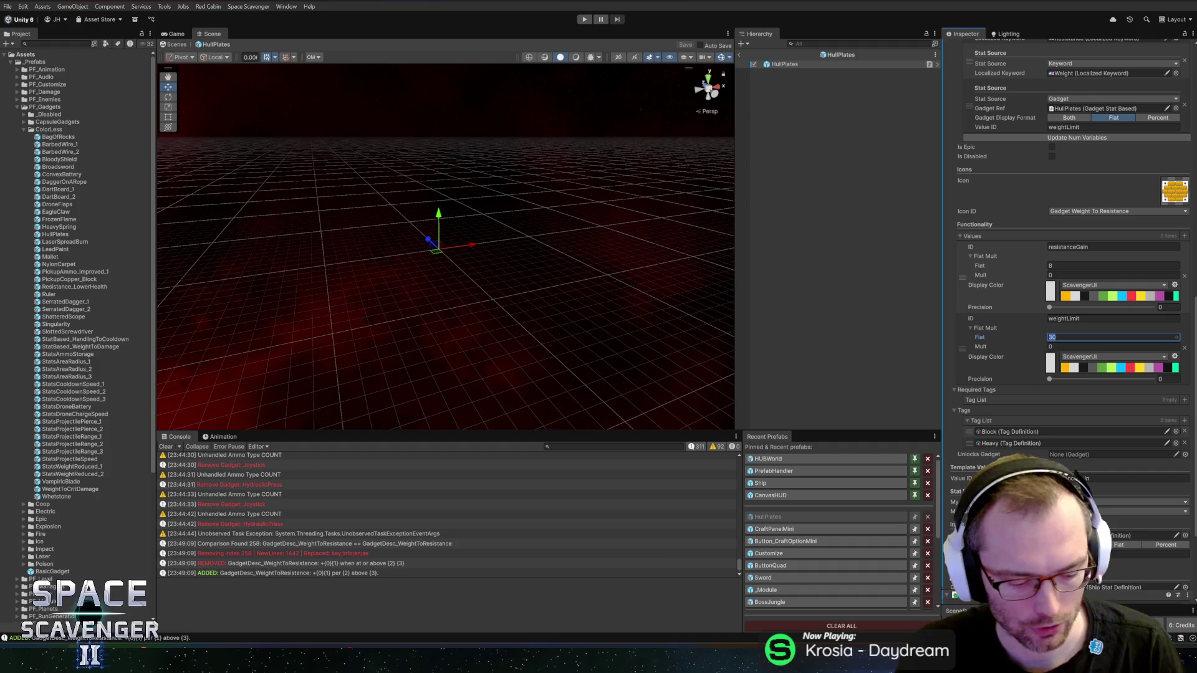
text(20)
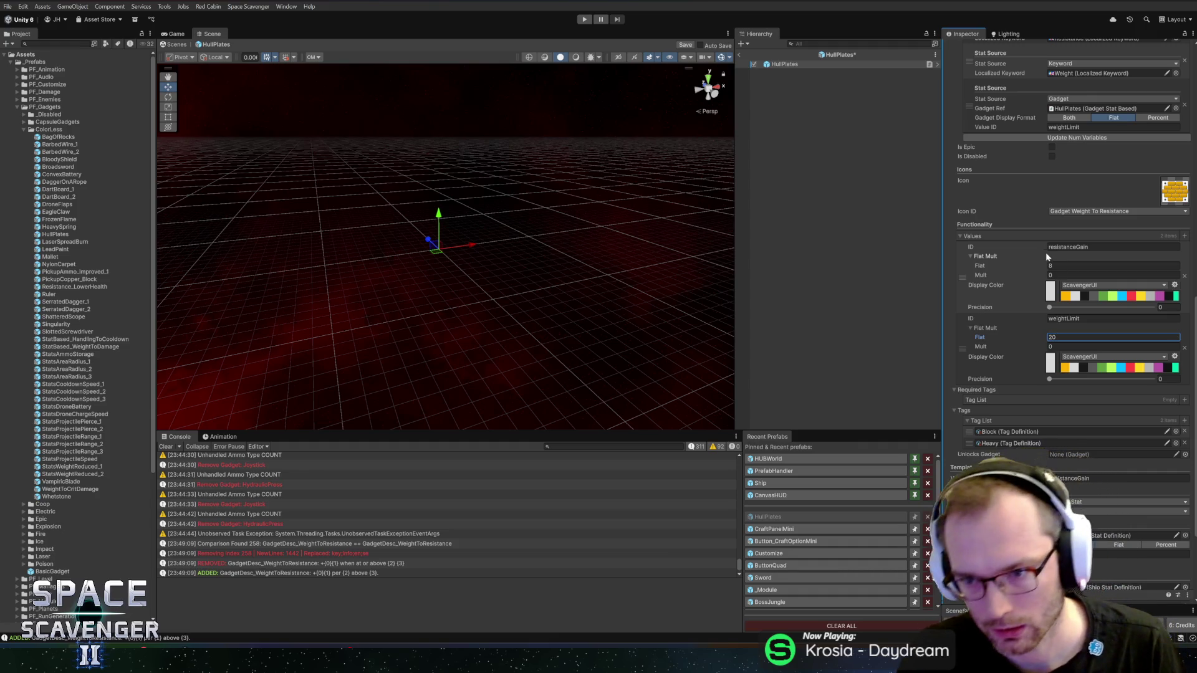
click(1068, 265)
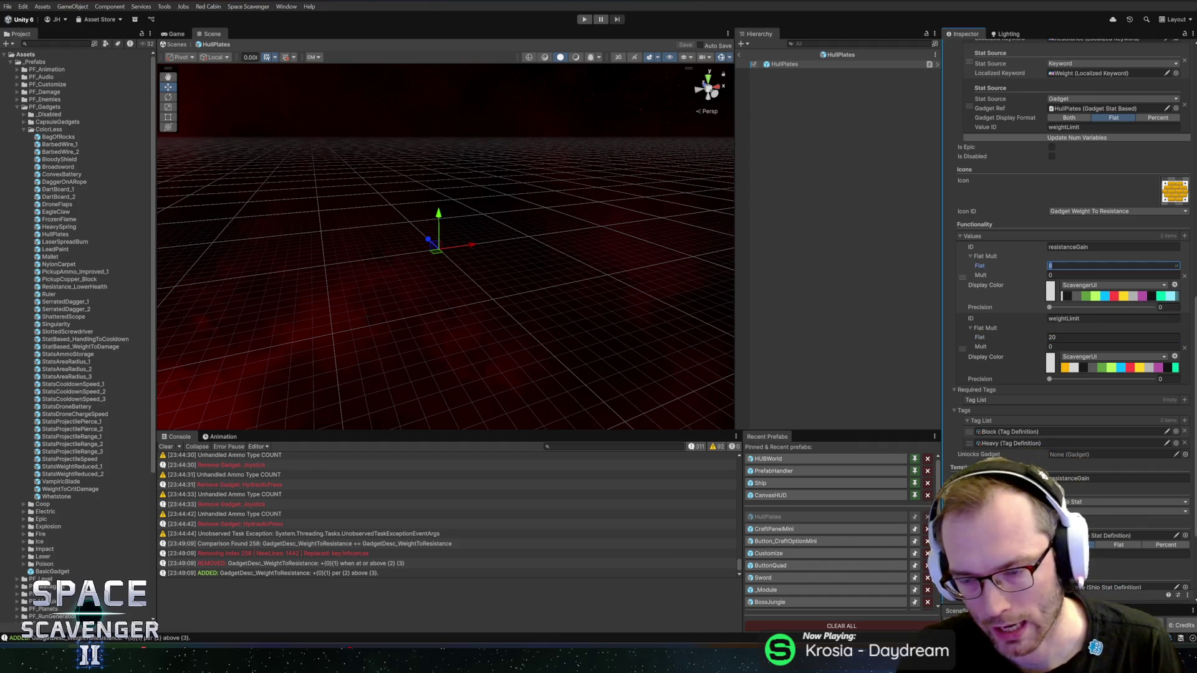
click(1072, 337)
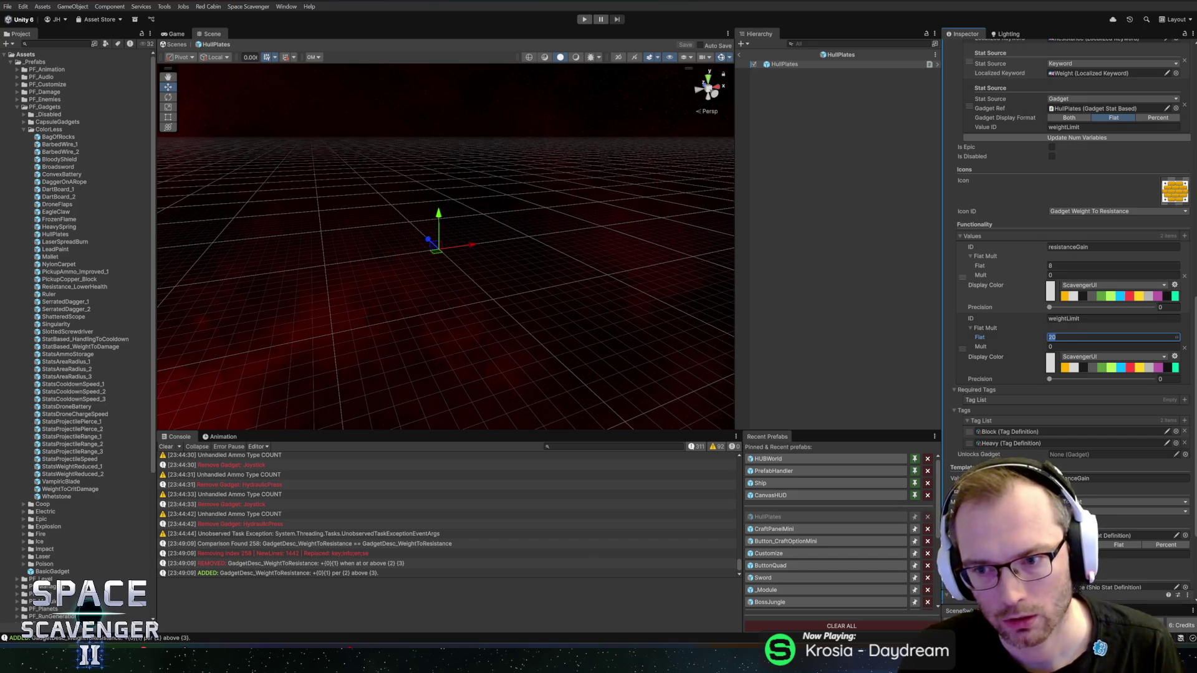
click(1075, 265)
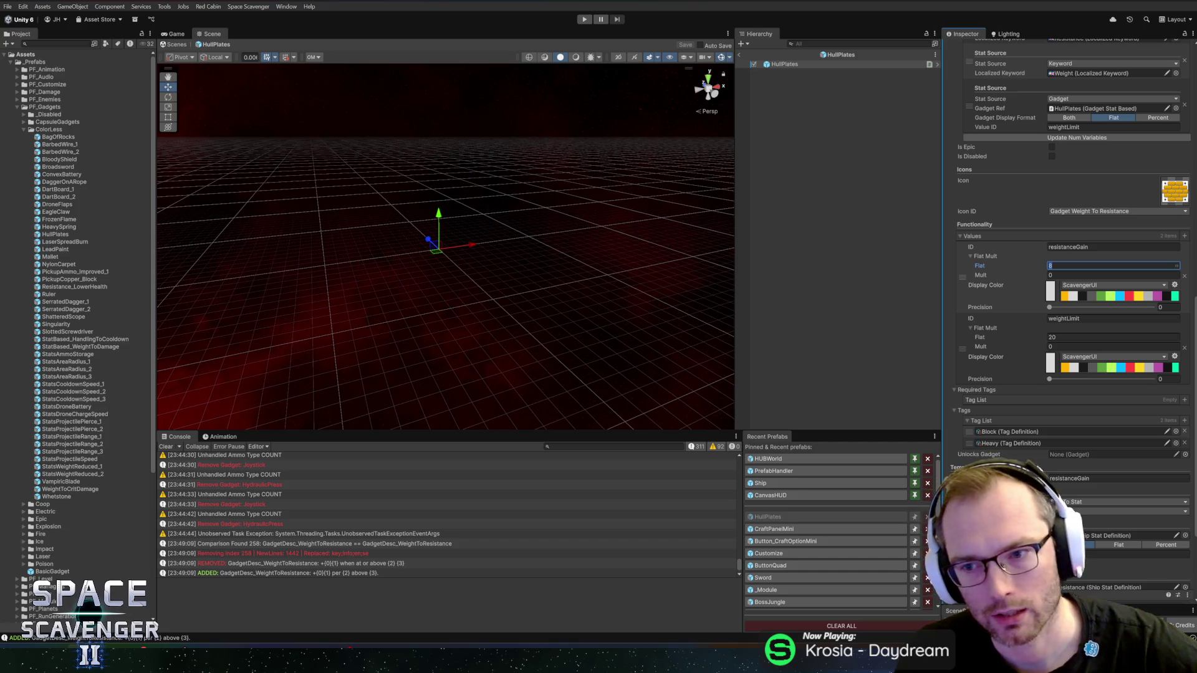
click(1068, 247)
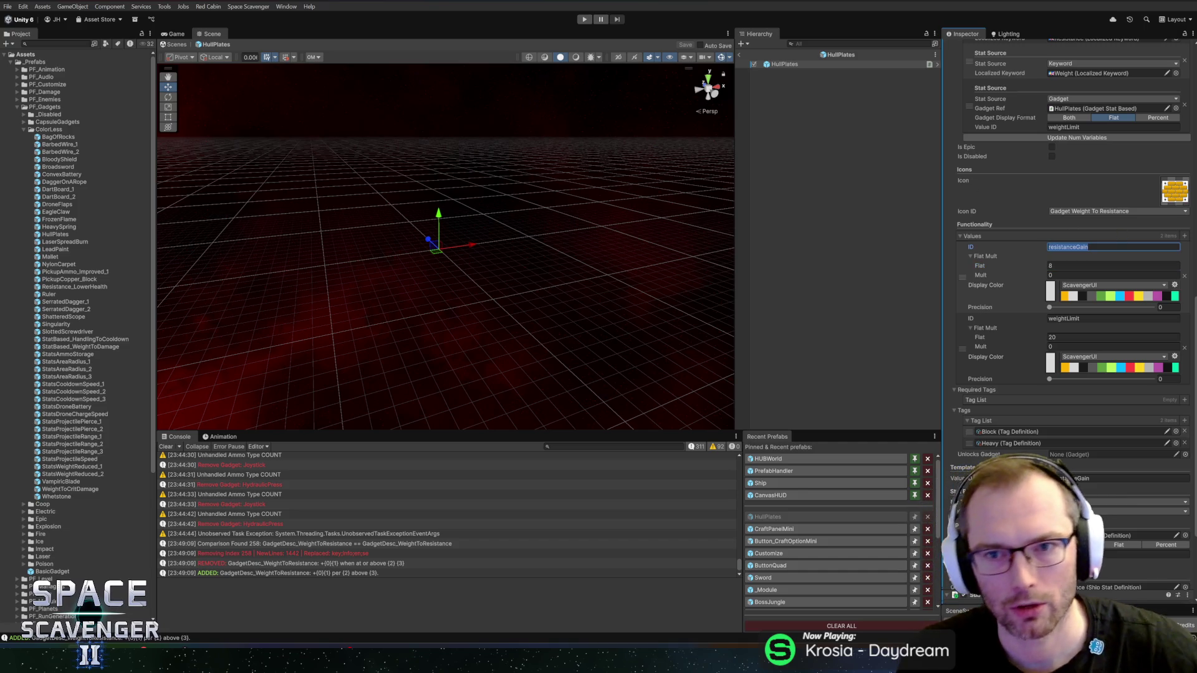
click(741, 54)
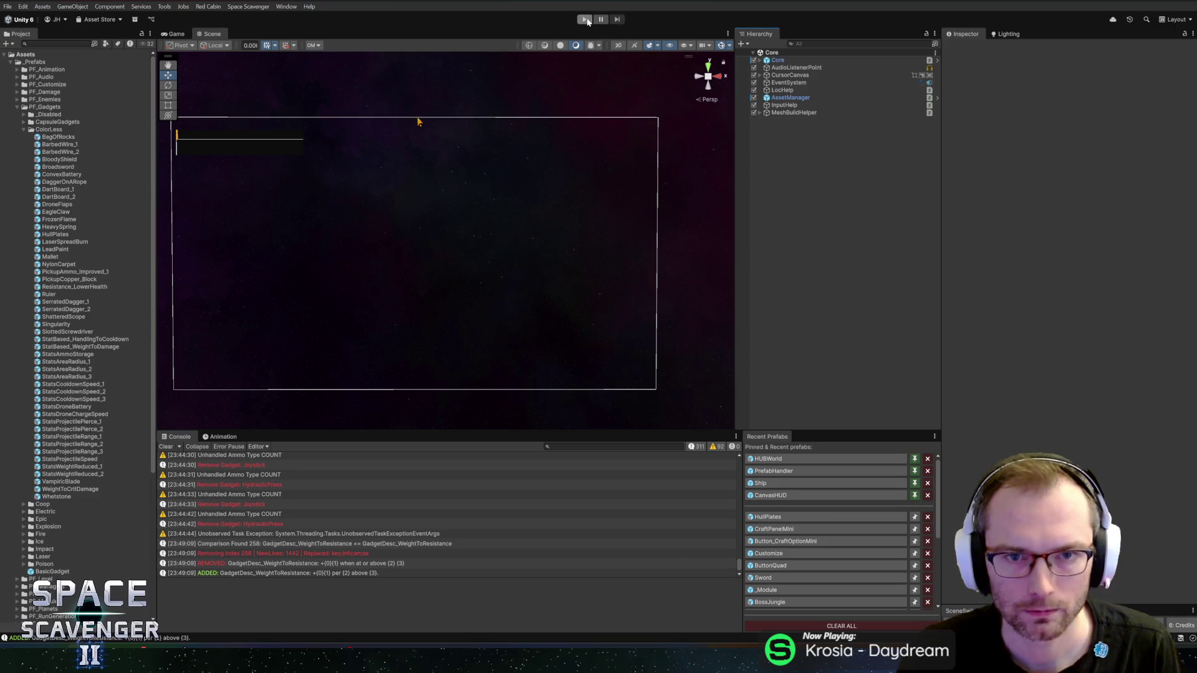
- Start a playtest and run the 'debug' and 'level up' console commands to reach Rank 2
click(586, 19)
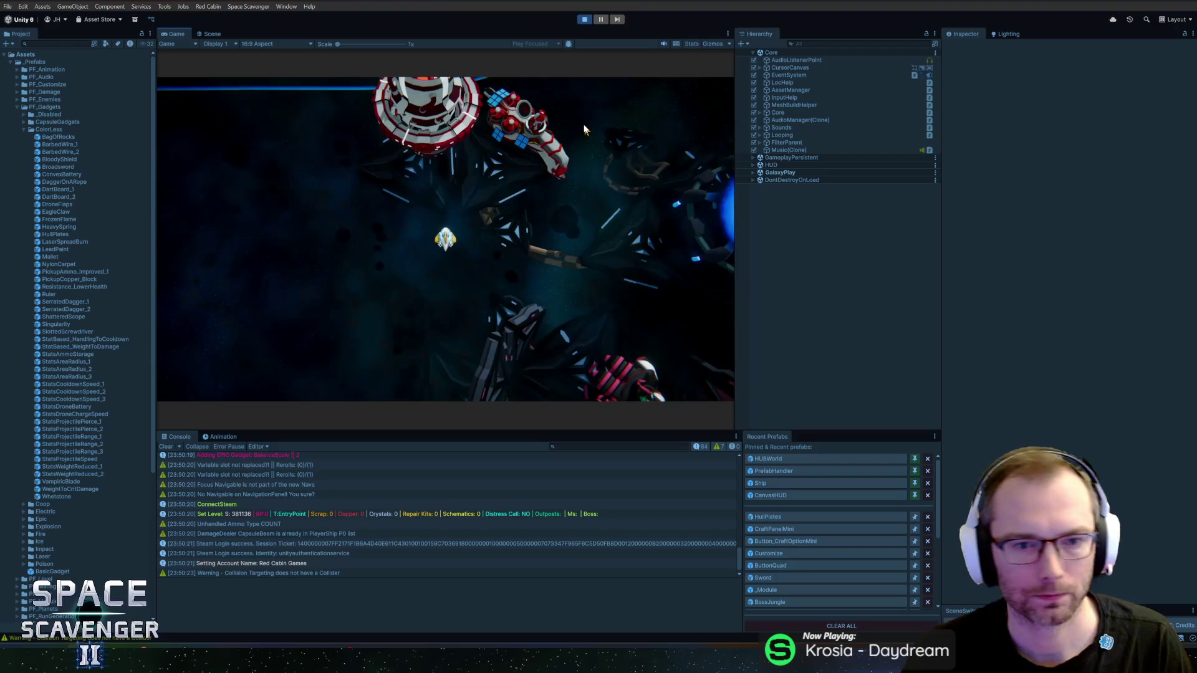
key(grave)
text(debu)
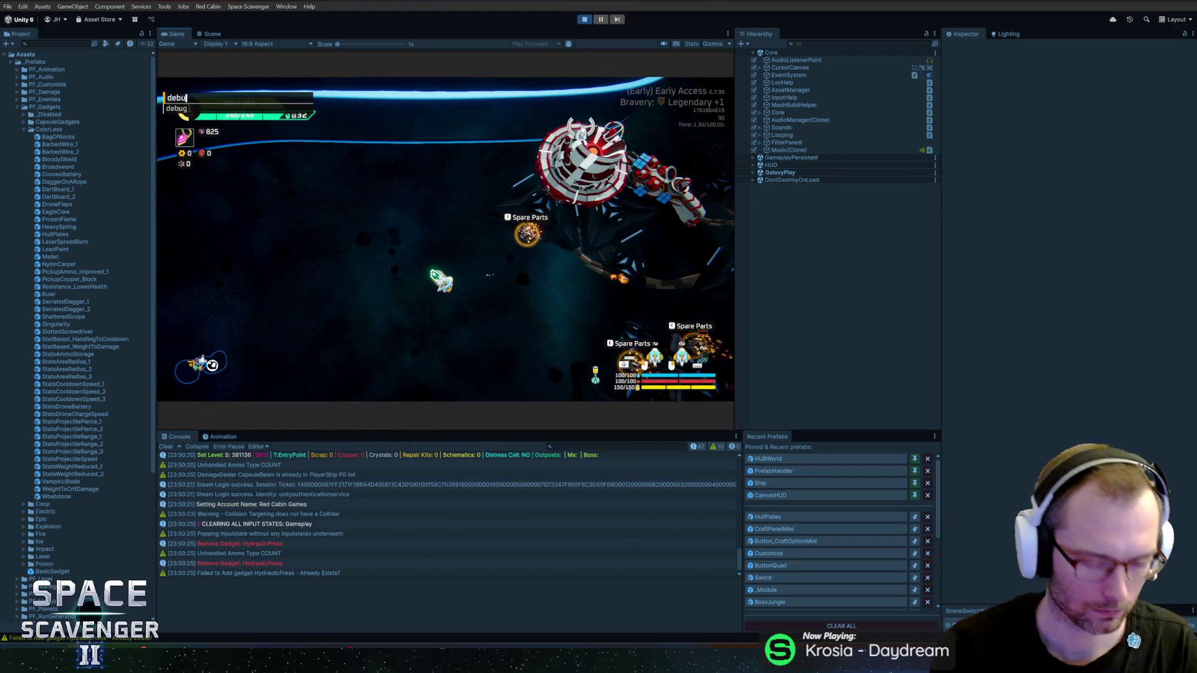
text(g infiniteRerolls)
key(Return)
text(level up)
key(Return)
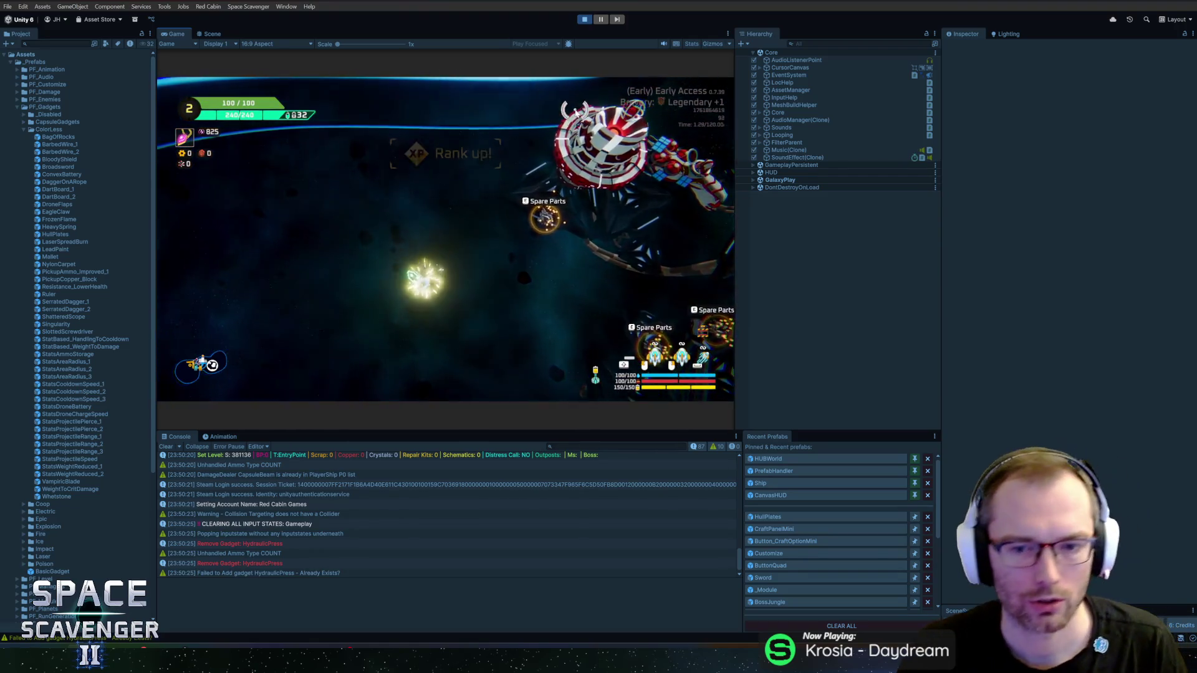
click(463, 378)
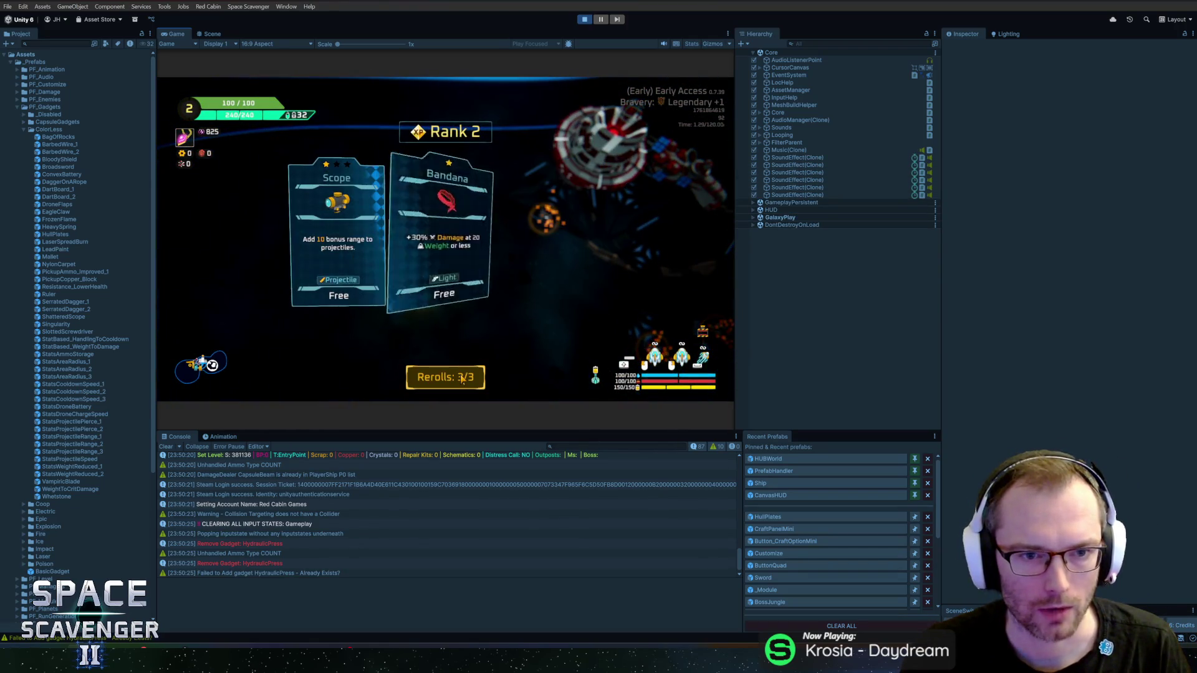
- Reroll the Rank 2 reward cards repeatedly until Solid Hull is offered
click(462, 379)
click(457, 379)
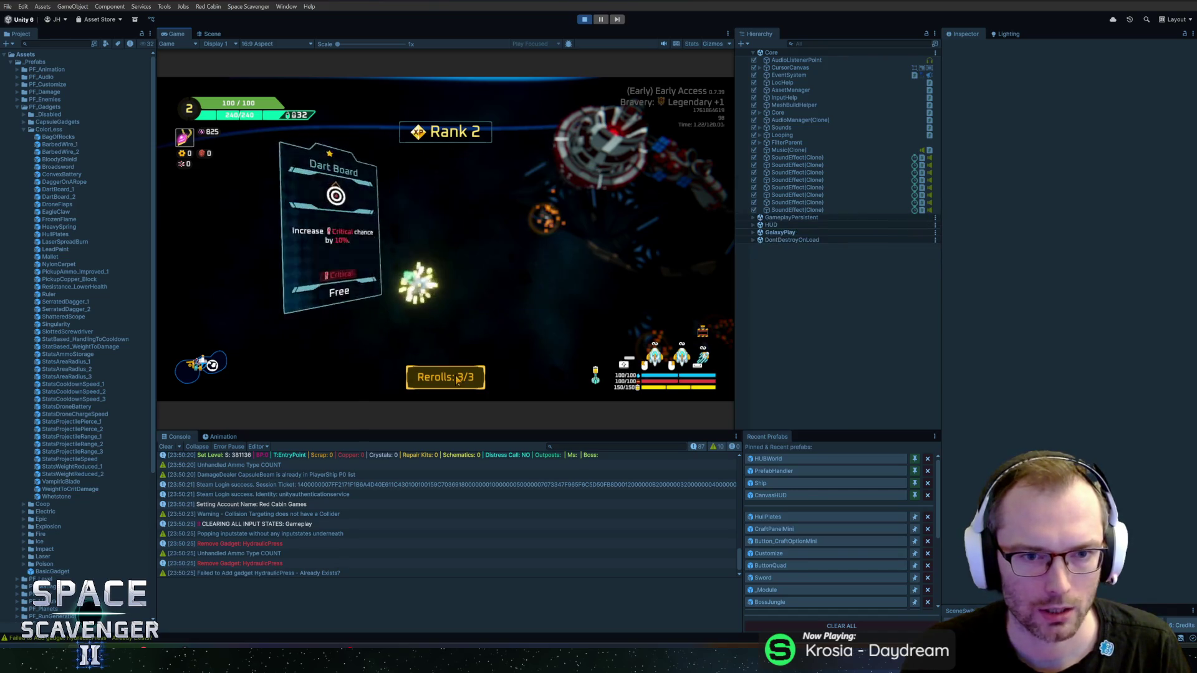
click(458, 380)
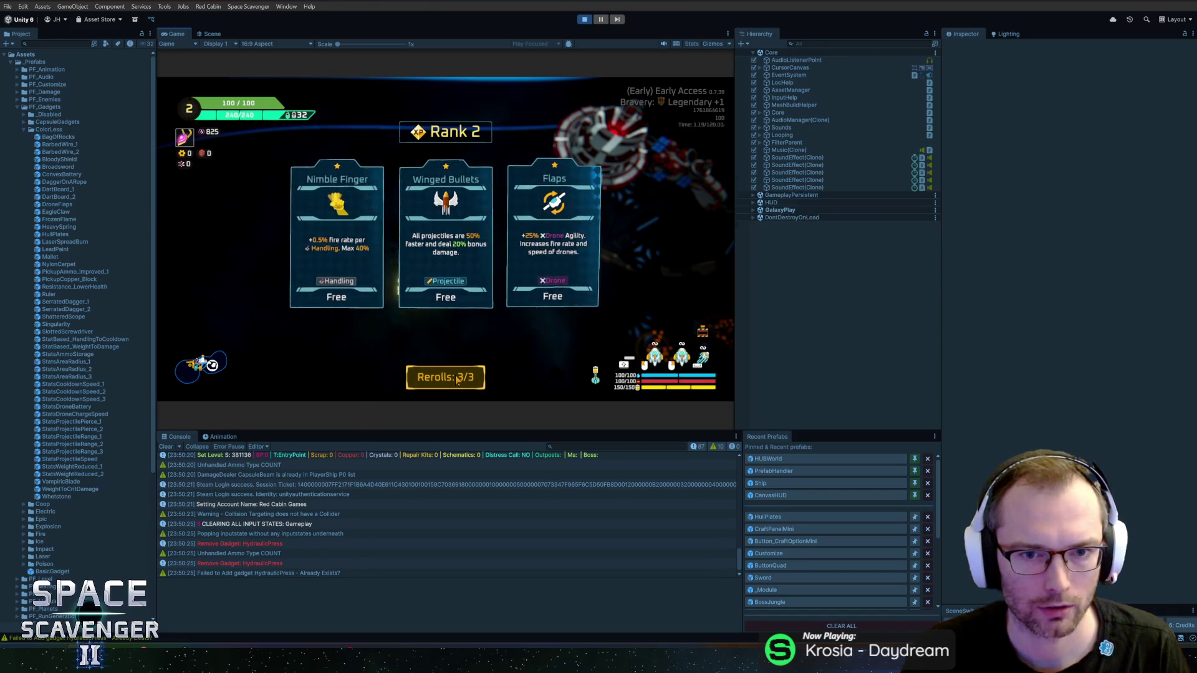
click(458, 380)
click(458, 380)
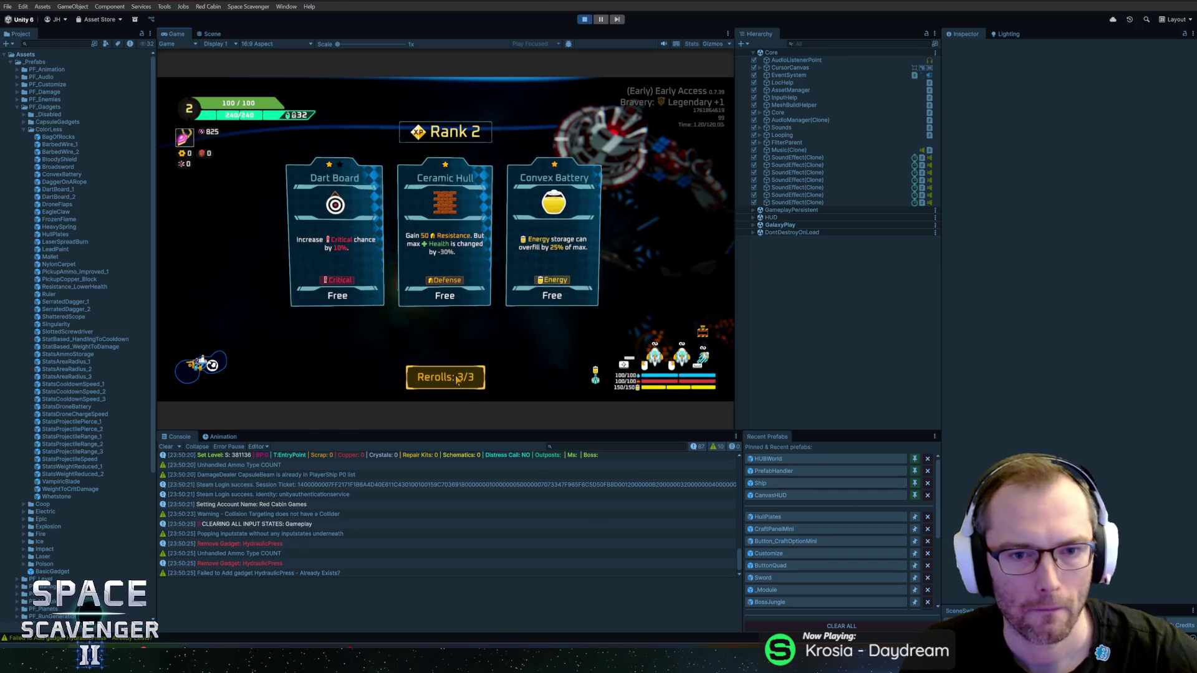
click(458, 380)
click(458, 380)
click(457, 380)
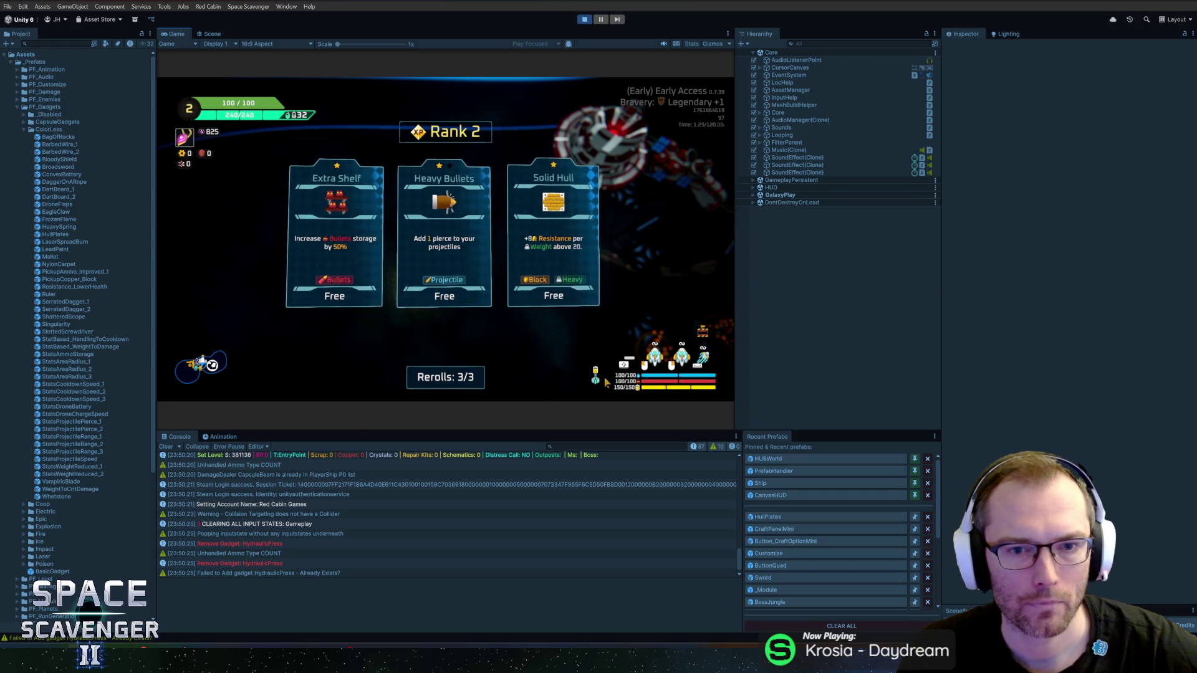
- Check Solid Hull's +8 Resistance per Weight above 20 against the defense stats, then take it
mouse_move(539, 263)
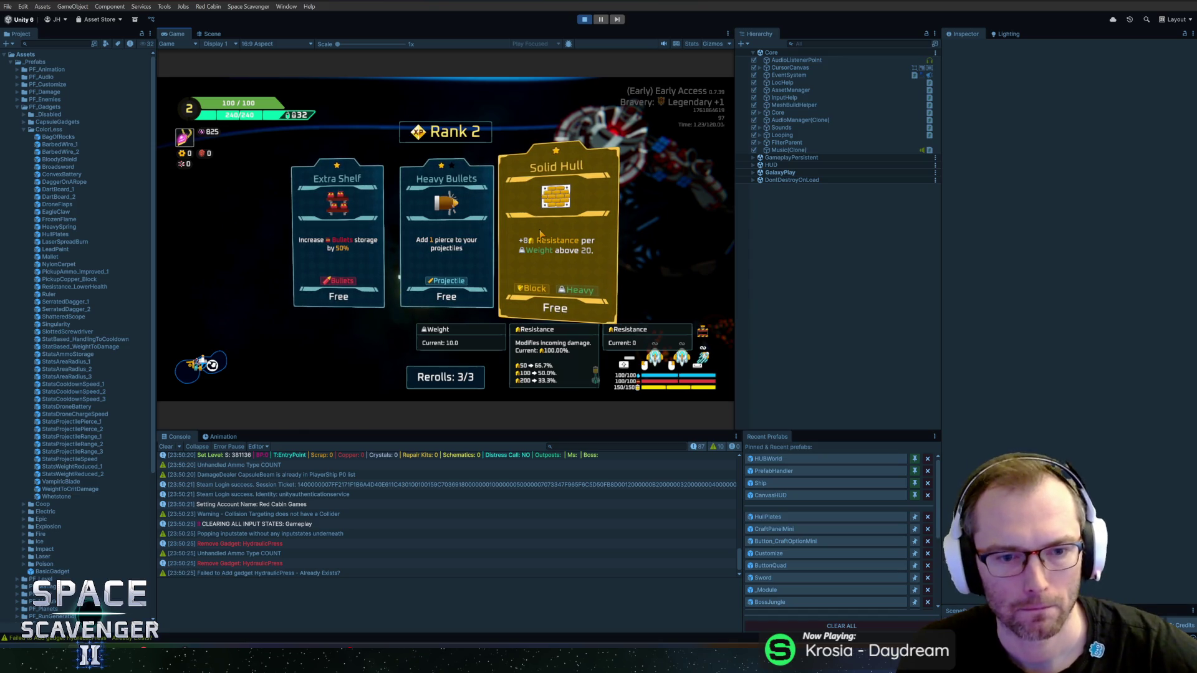
click(540, 233)
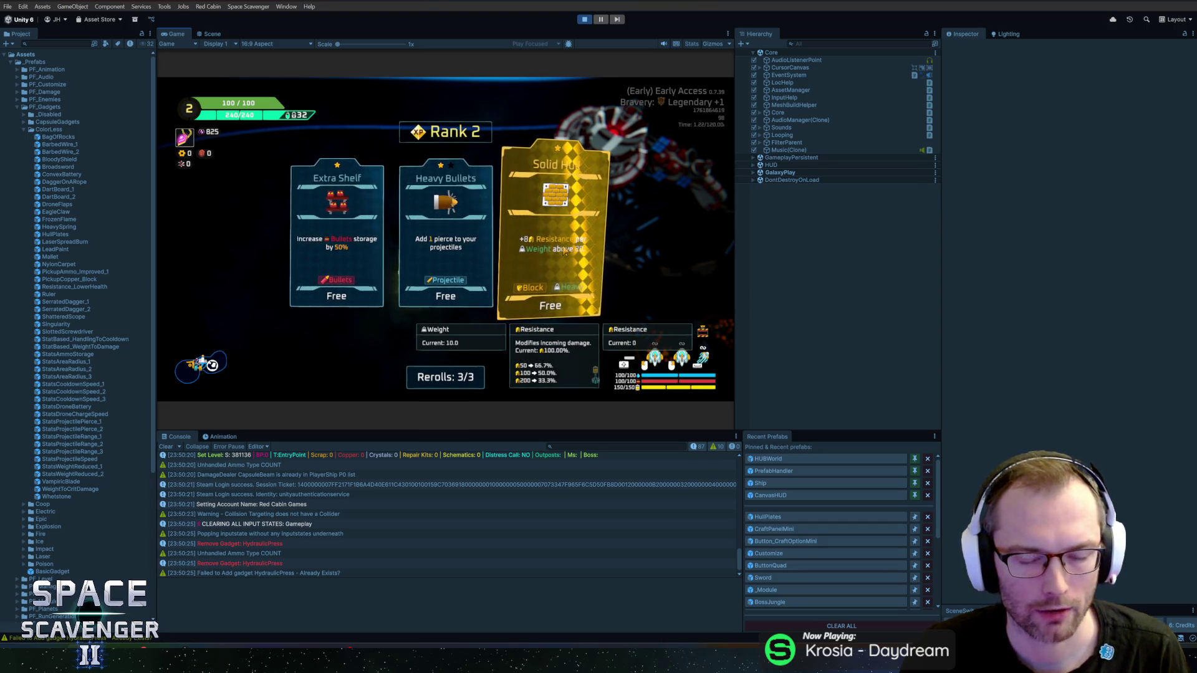
click(565, 250)
click(243, 213)
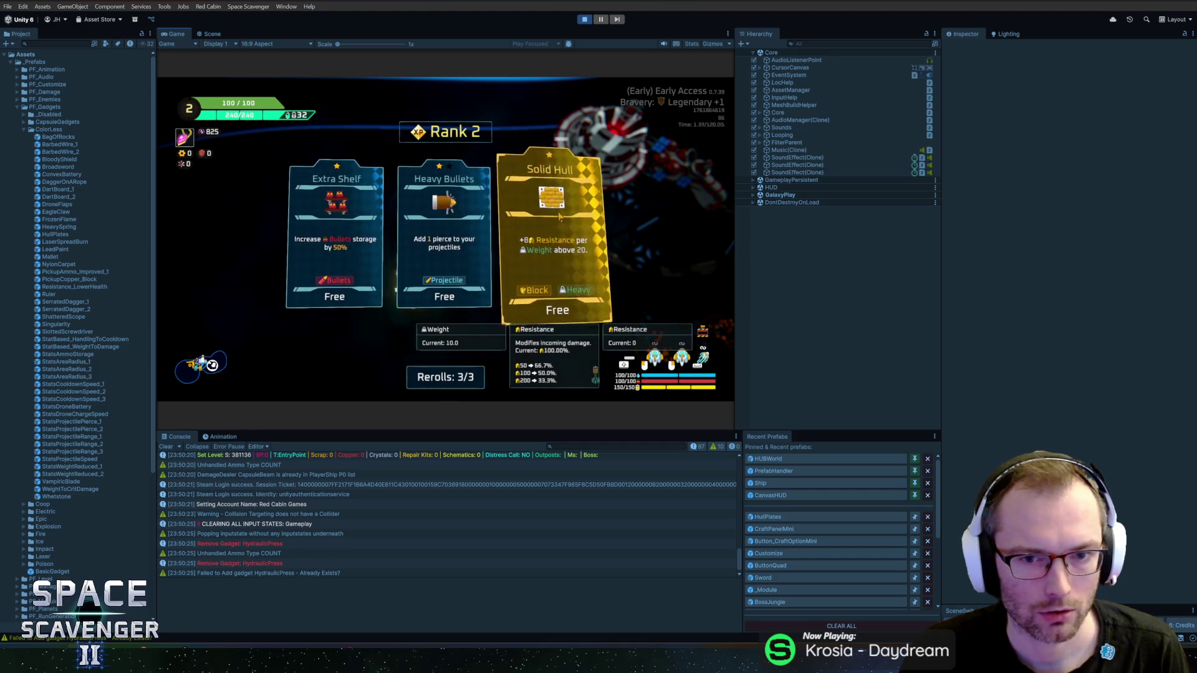
click(560, 242)
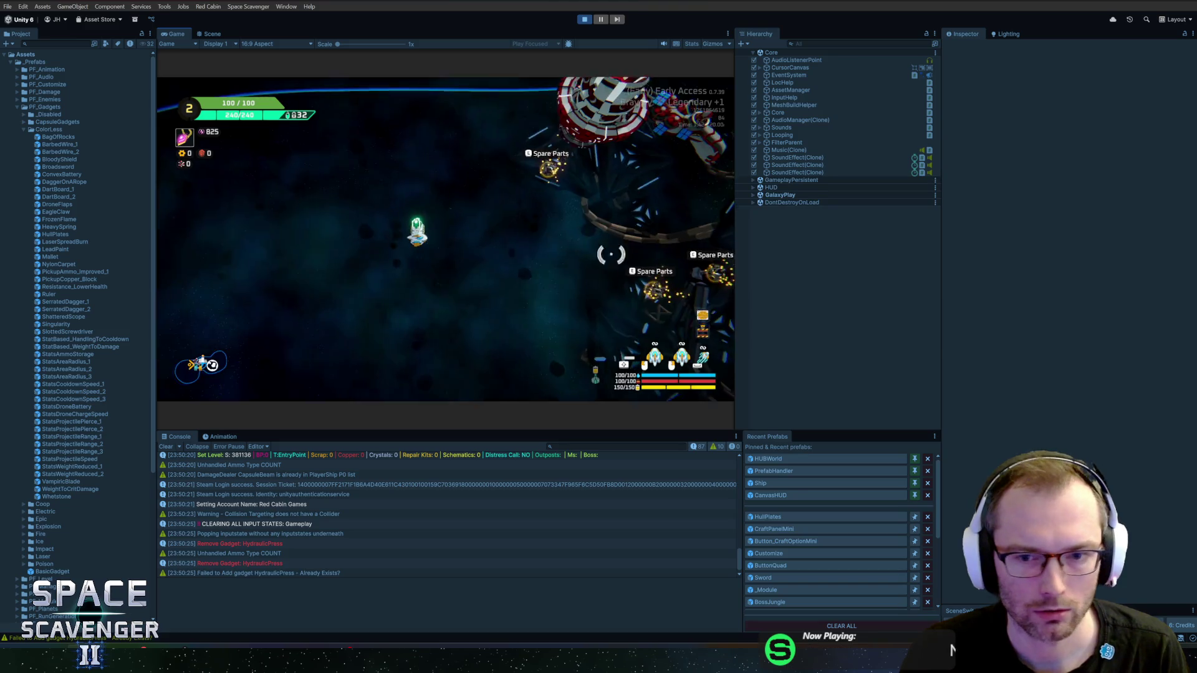
- Spawn five standard body parts with the 'spawn BodyStandard' console command
mouse_move(695, 317)
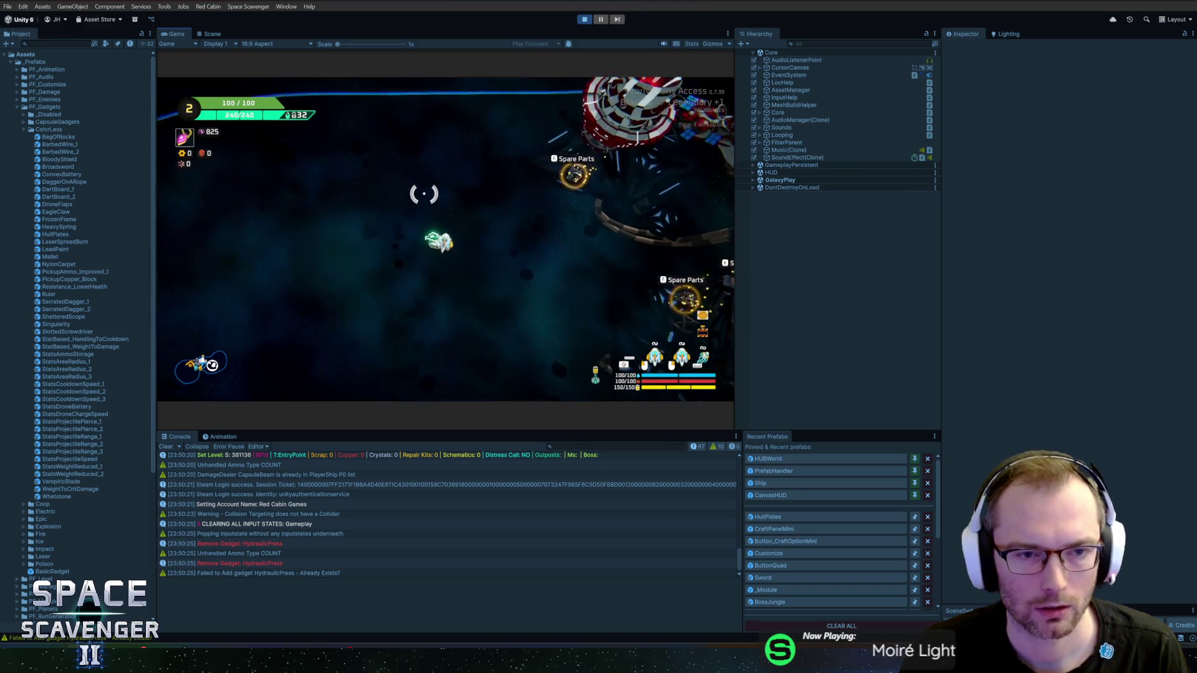
key(grave)
text(spawn bod)
key(Up)
key(Tab)
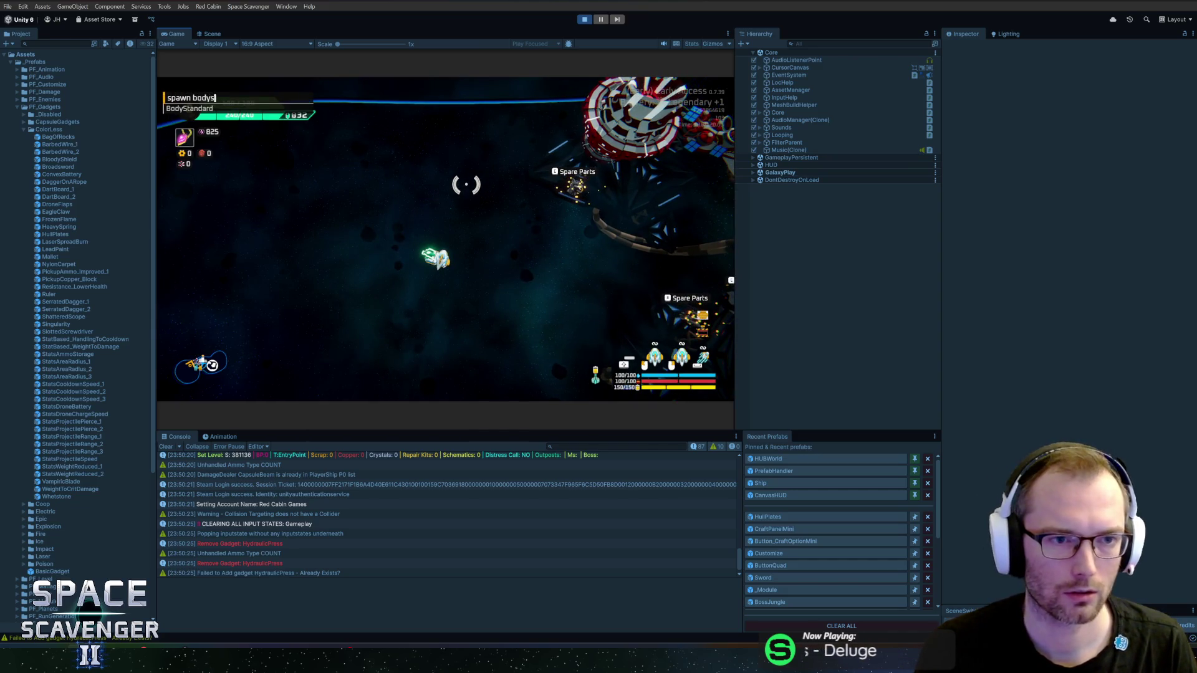
key(Return)
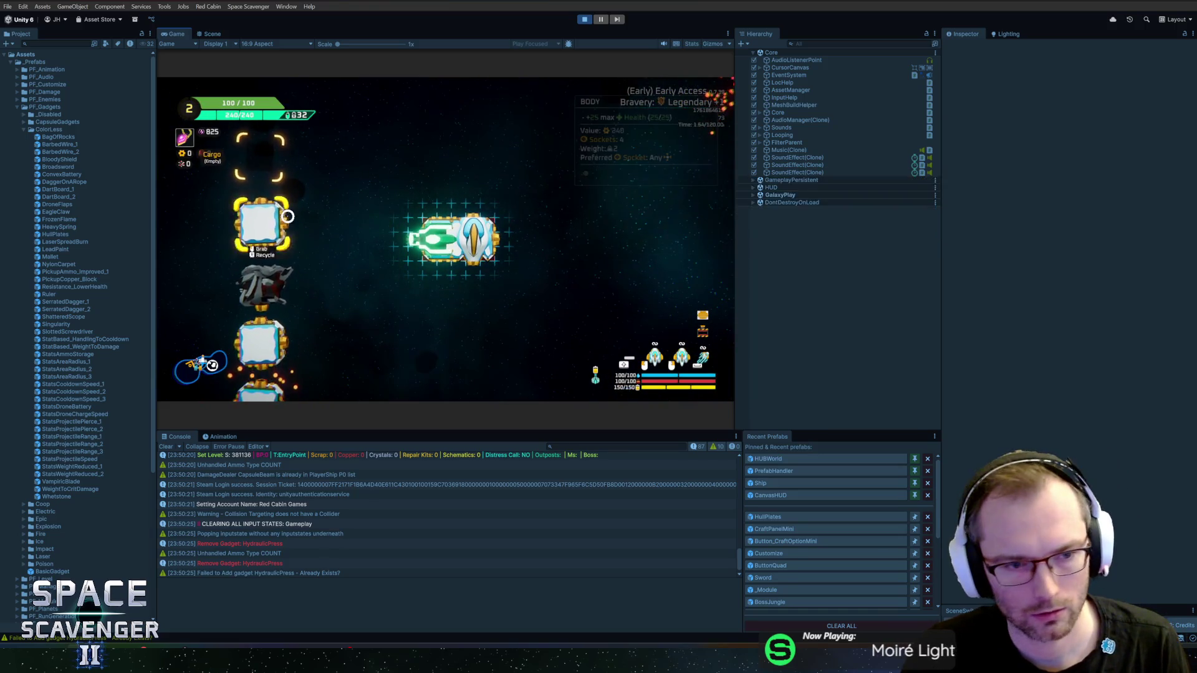
- Attach hull plates beside and beneath the ship, checking the Defense and Ship stats
drag(259, 227, 499, 282)
mouse_move(268, 277)
mouse_down()
mouse_move(449, 290)
mouse_move(492, 327)
mouse_up()
key(Tab)
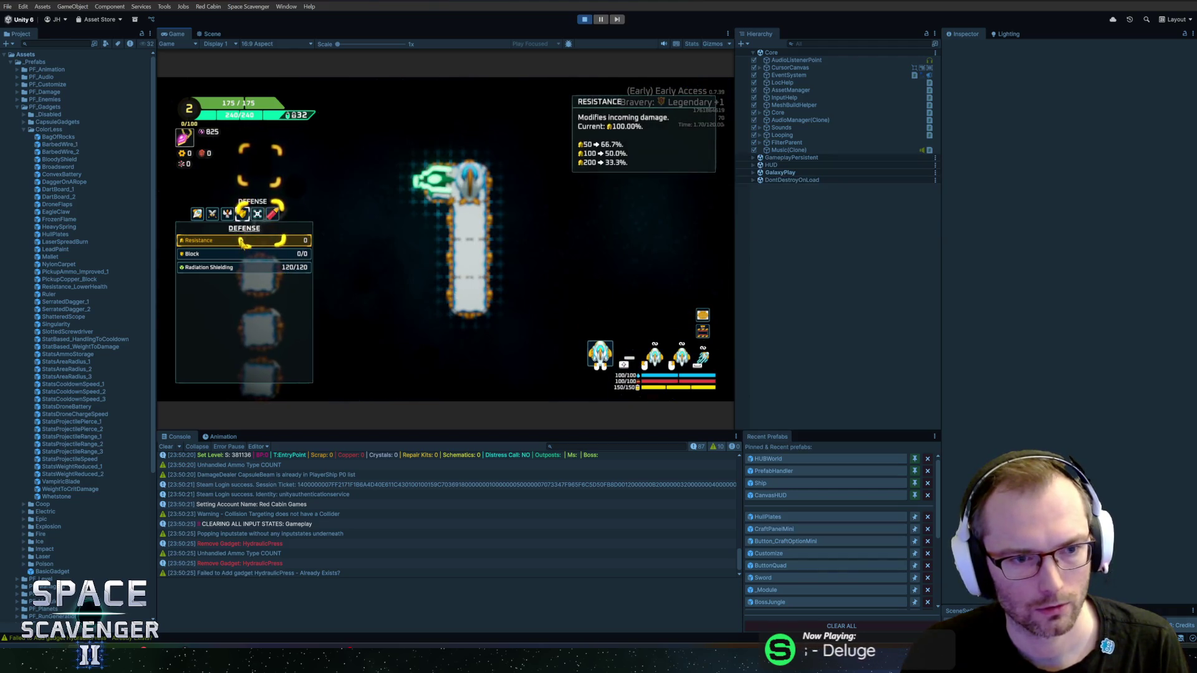
key(q)
key(Tab)
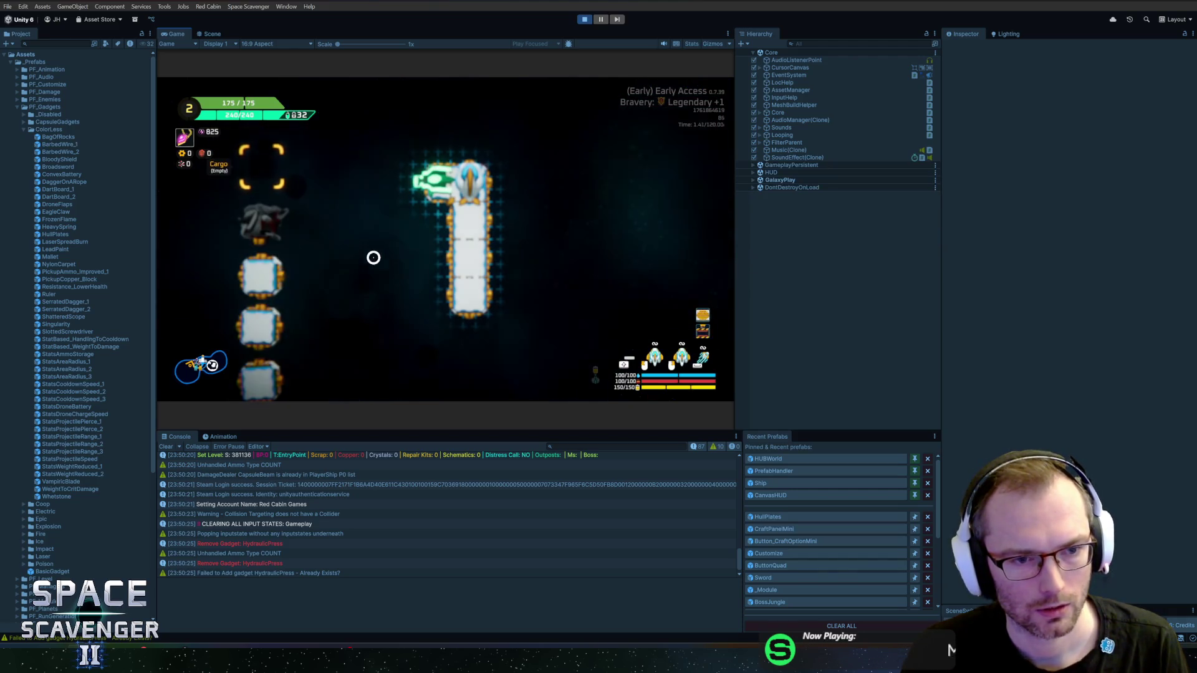
drag(263, 275, 467, 336)
drag(262, 272, 439, 306)
key(Tab)
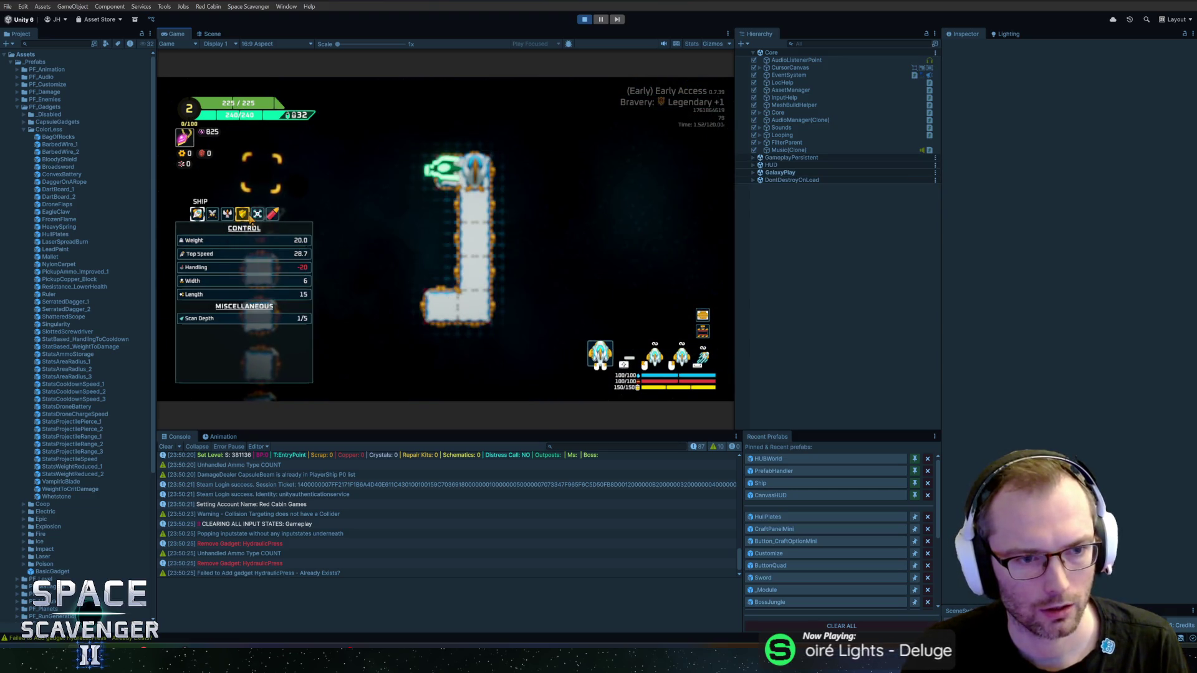
key(Tab)
- Attach two more cargo hull plates to the ship's right side after checking Resistance and Weight
mouse_move(262, 273)
mouse_down()
mouse_move(434, 257)
mouse_move(438, 239)
mouse_up()
key(Tab)
click(243, 215)
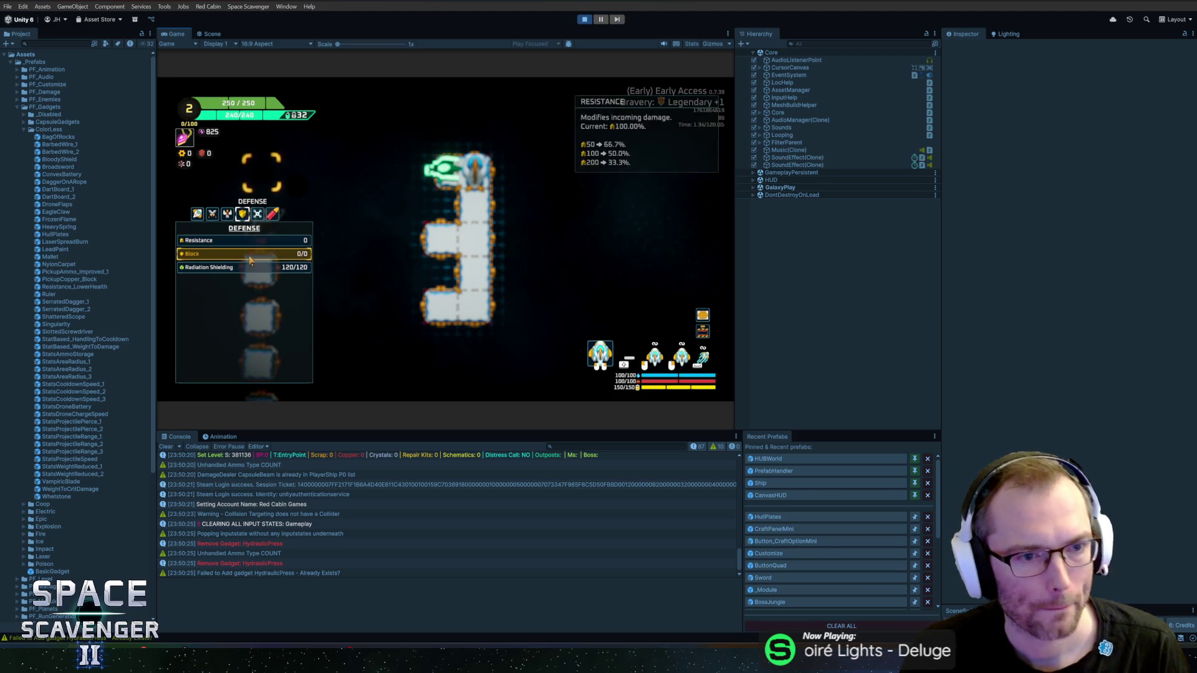
click(198, 214)
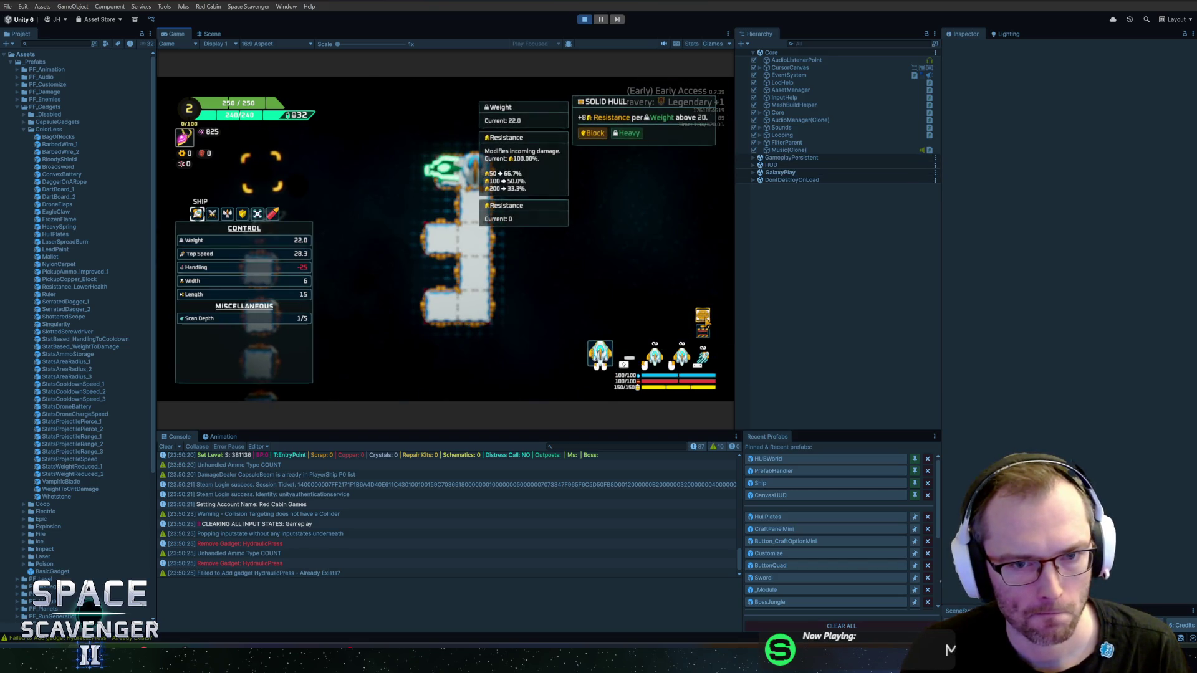
key(Tab)
drag(333, 257, 532, 211)
mouse_move(259, 267)
mouse_down()
mouse_move(499, 240)
mouse_move(378, 272)
mouse_move(497, 273)
mouse_move(497, 307)
mouse_up()
- Attach the last spare part, confirm Resistance stays 0 at Weight 30, and stop the playtest
key(Tab)
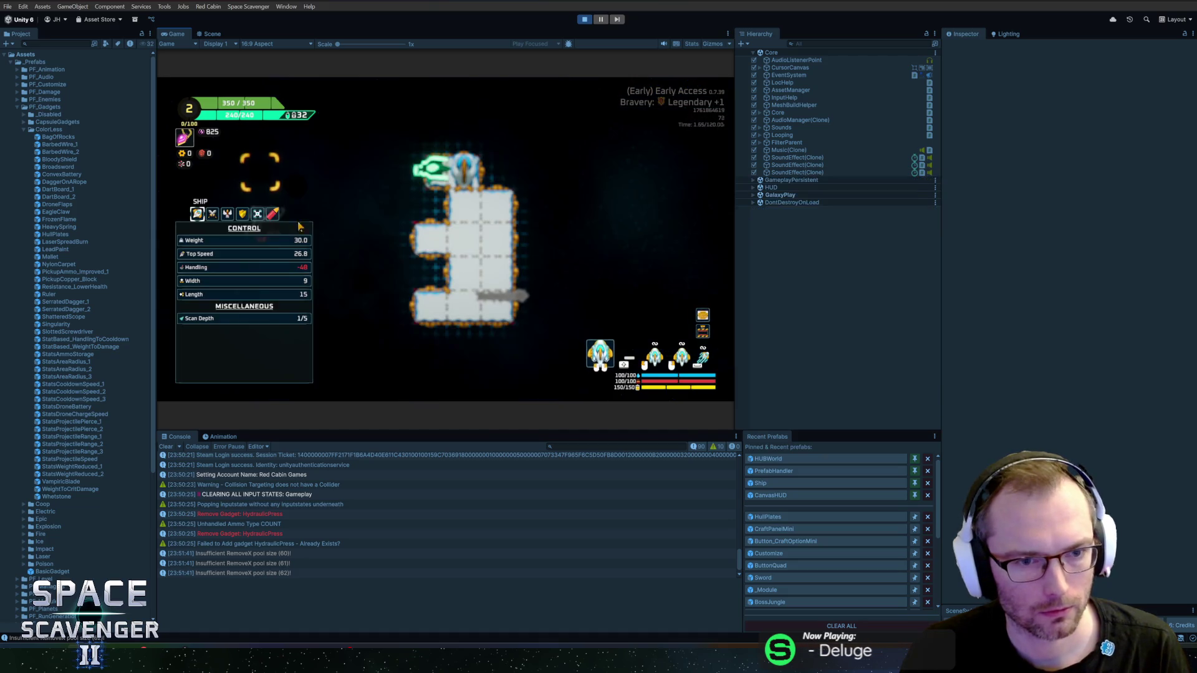
click(242, 214)
key(Tab)
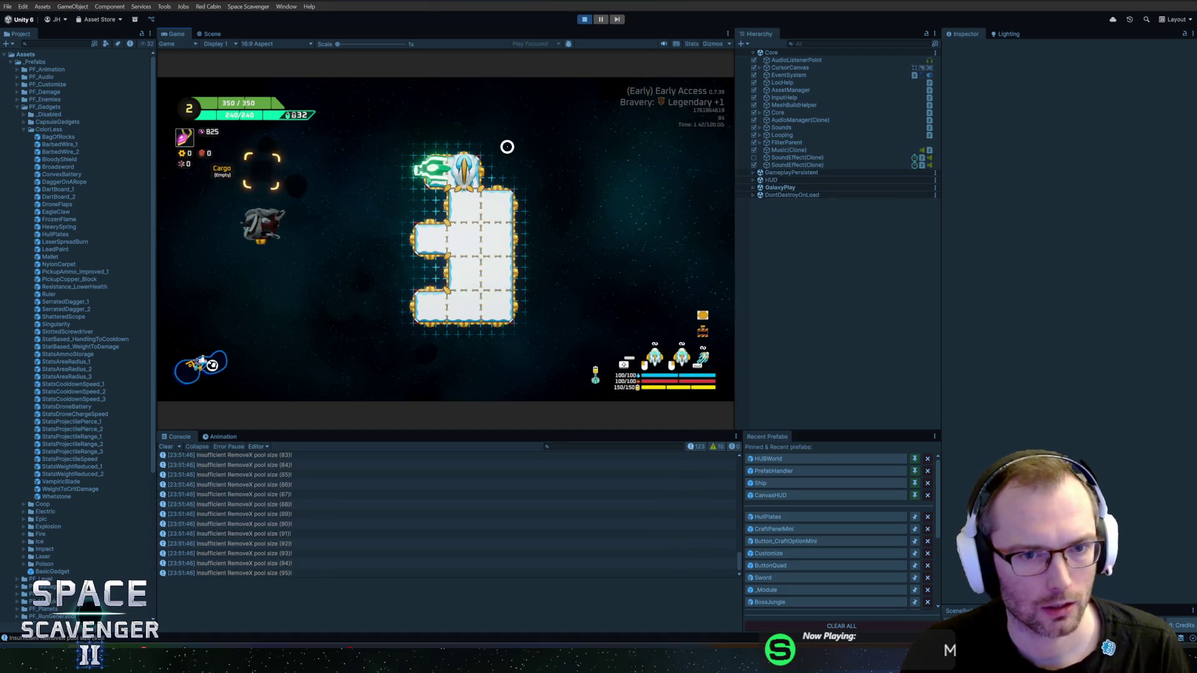
drag(262, 225, 518, 187)
key(Tab)
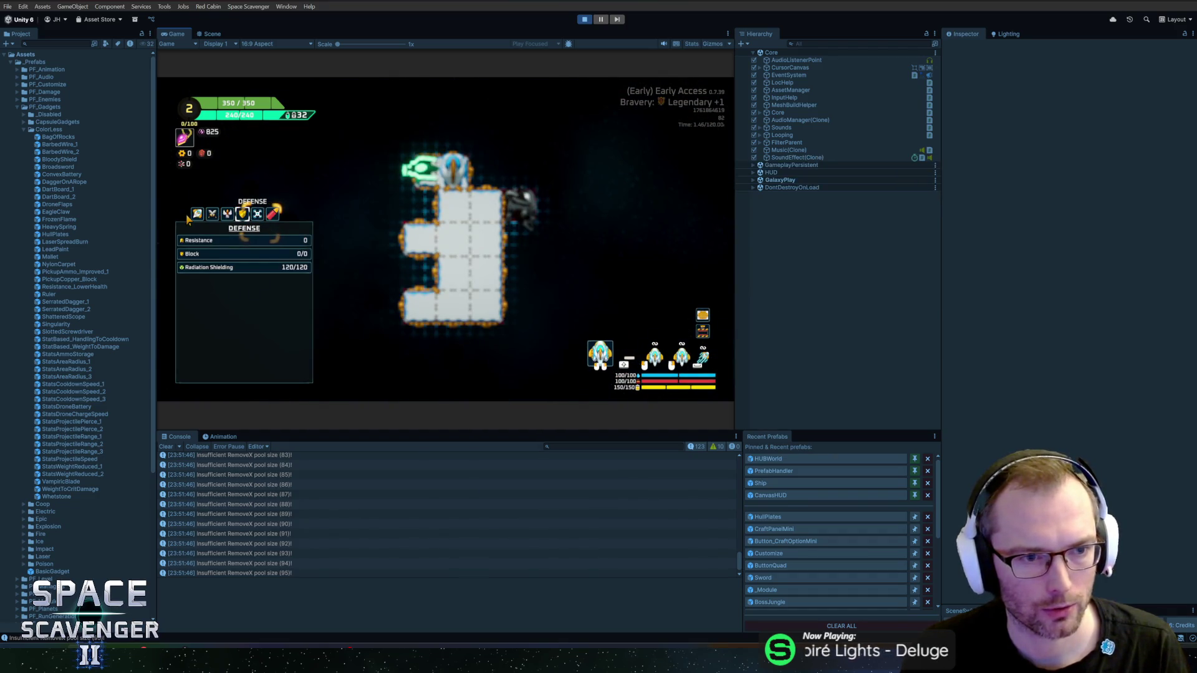
click(197, 214)
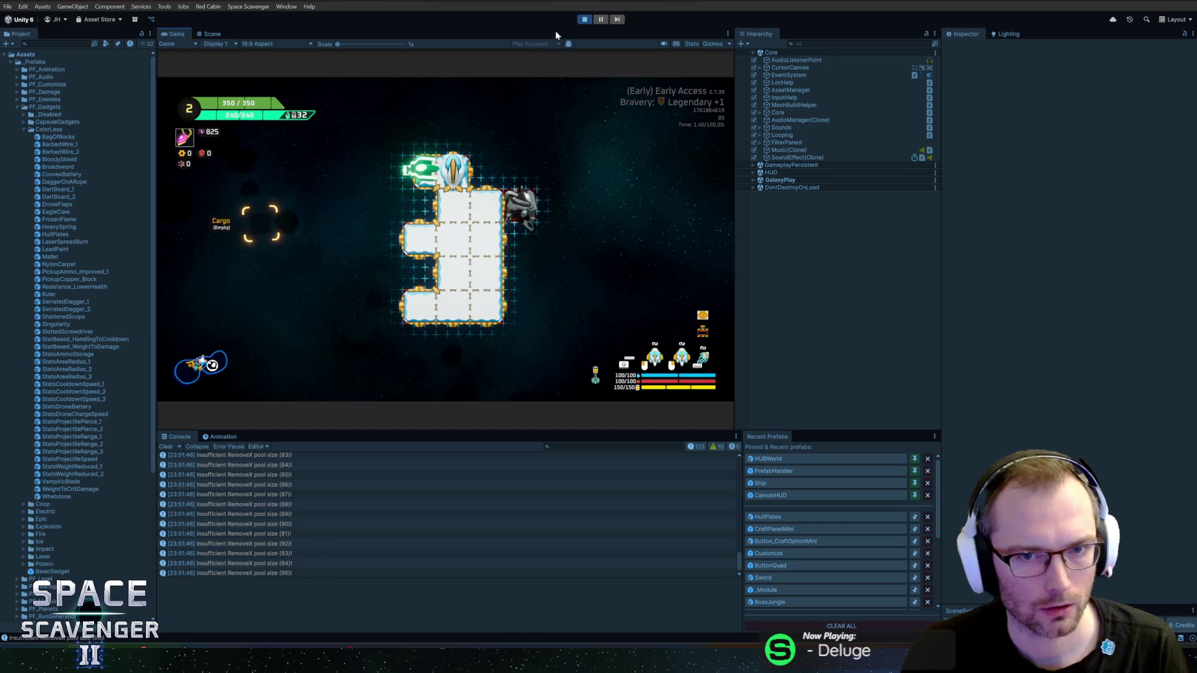
click(584, 19)
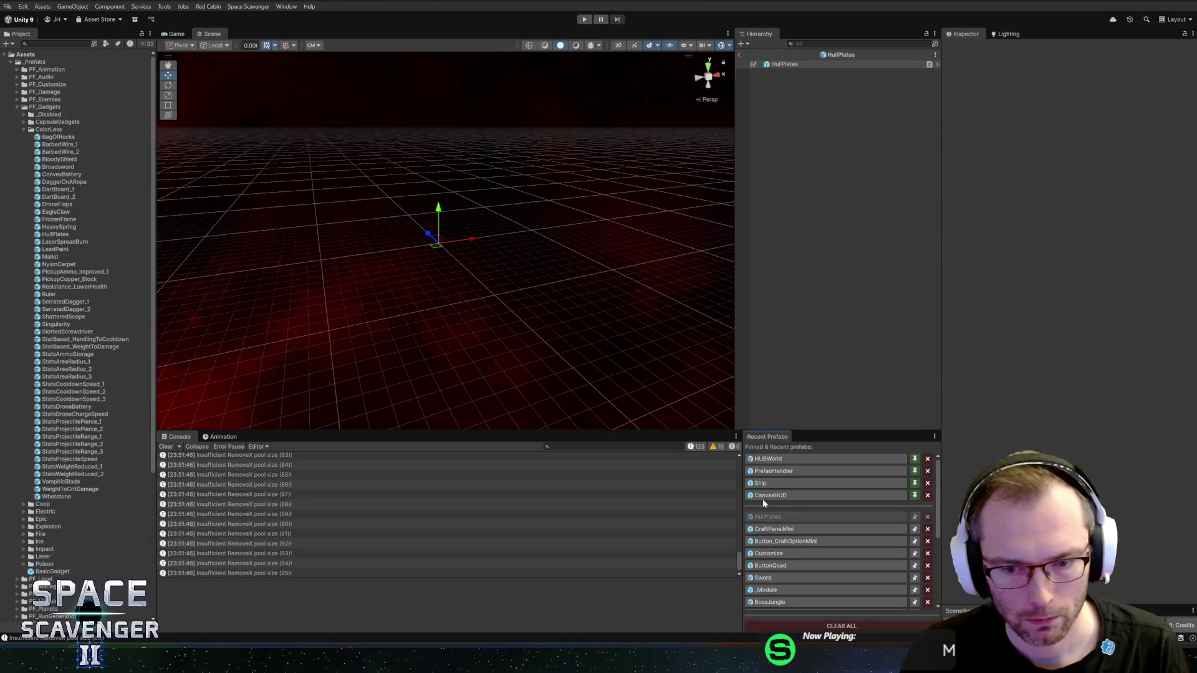
- Widen the Inspector, scroll to the Gadget Stat Based component, and open the Localization Editor
drag(940, 364, 888, 363)
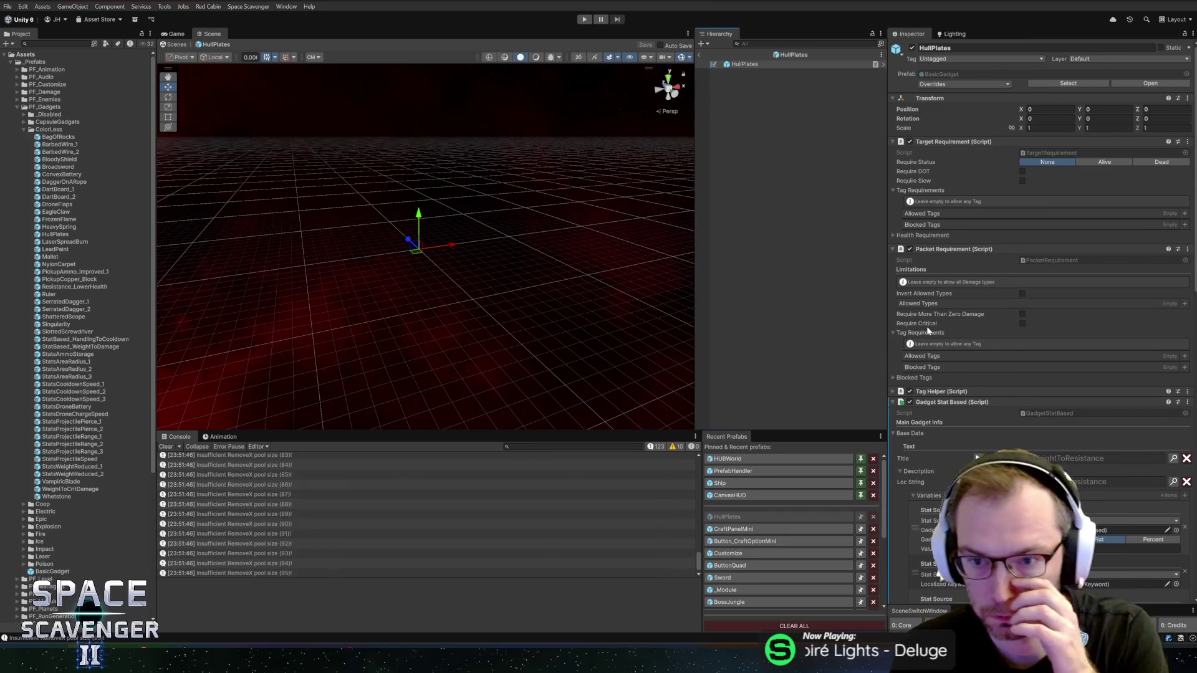
scroll(994, 262, down, 8)
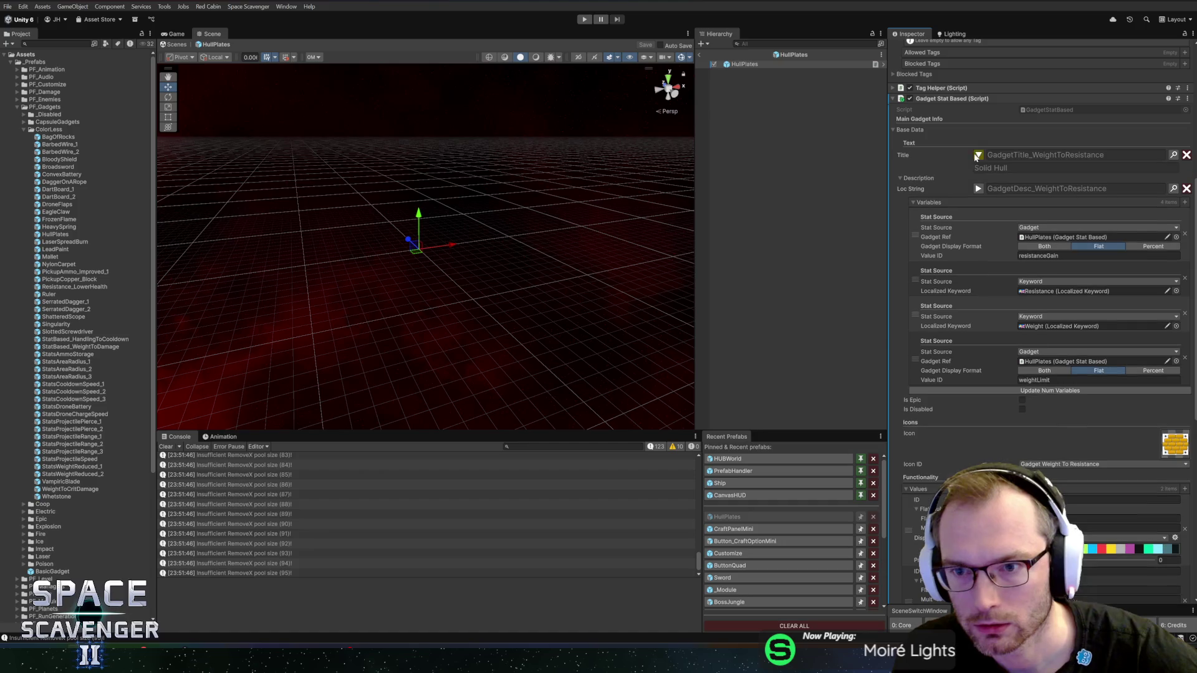
click(1174, 155)
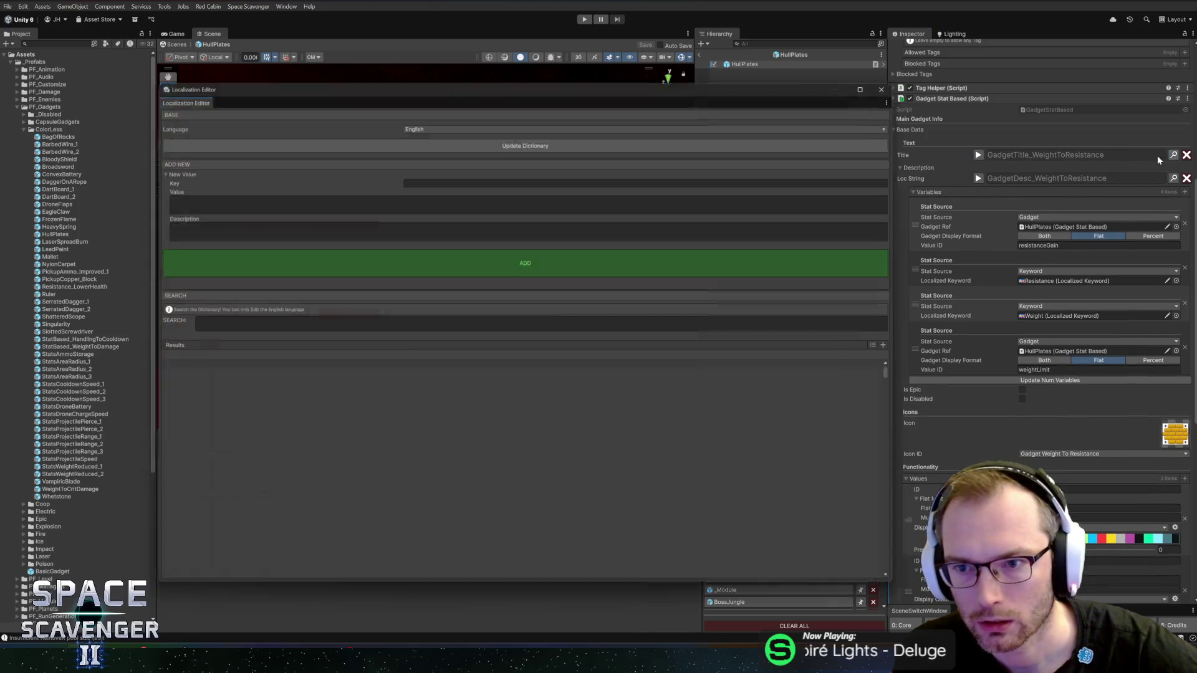
- Change the GadgetTitle_WeightToResistance entry from 'Solid Hull' to 'Hull Plates' and save the prefab
click(545, 181)
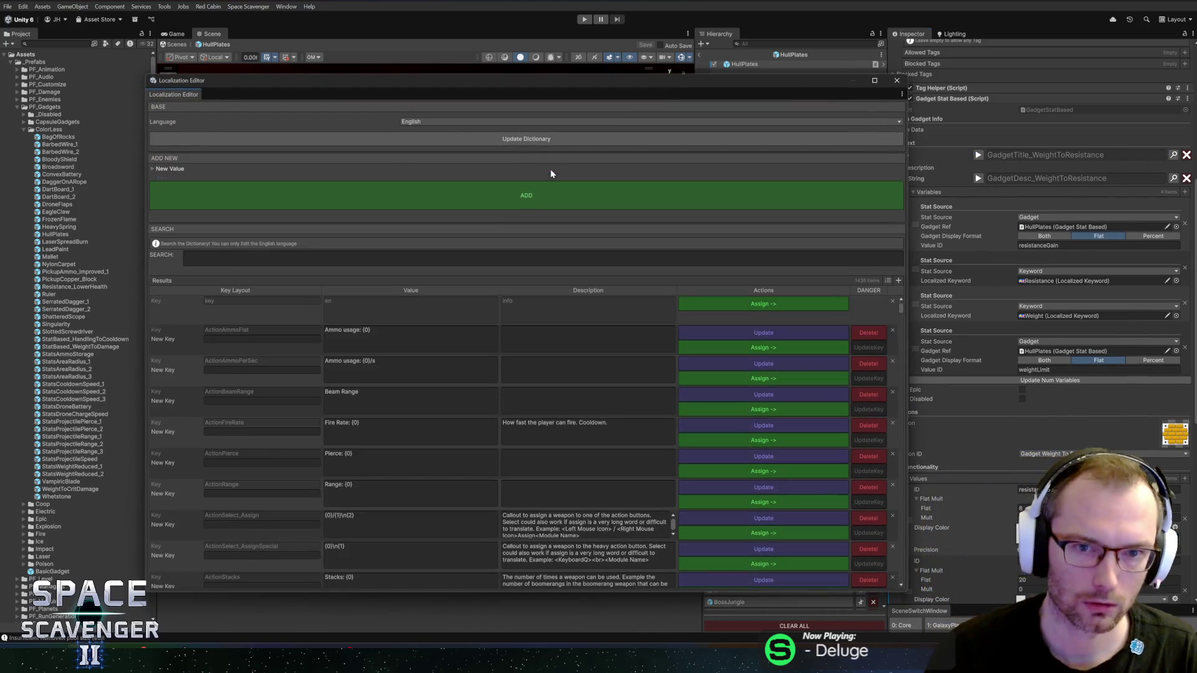
click(566, 178)
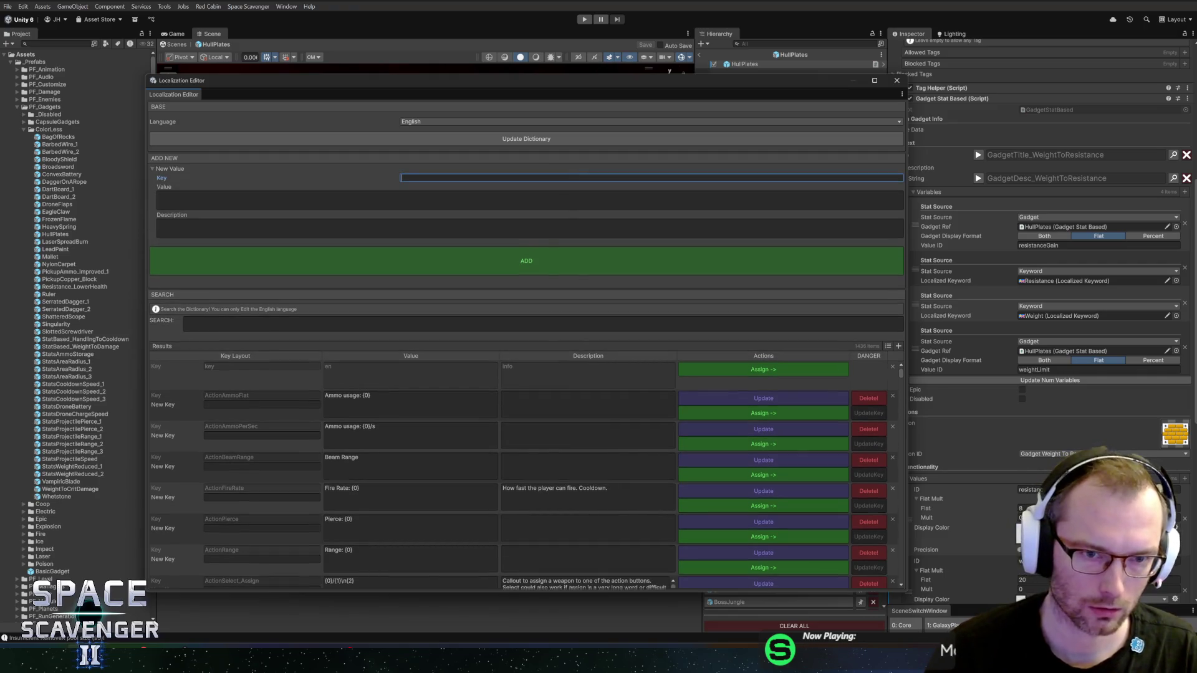
text(weightto)
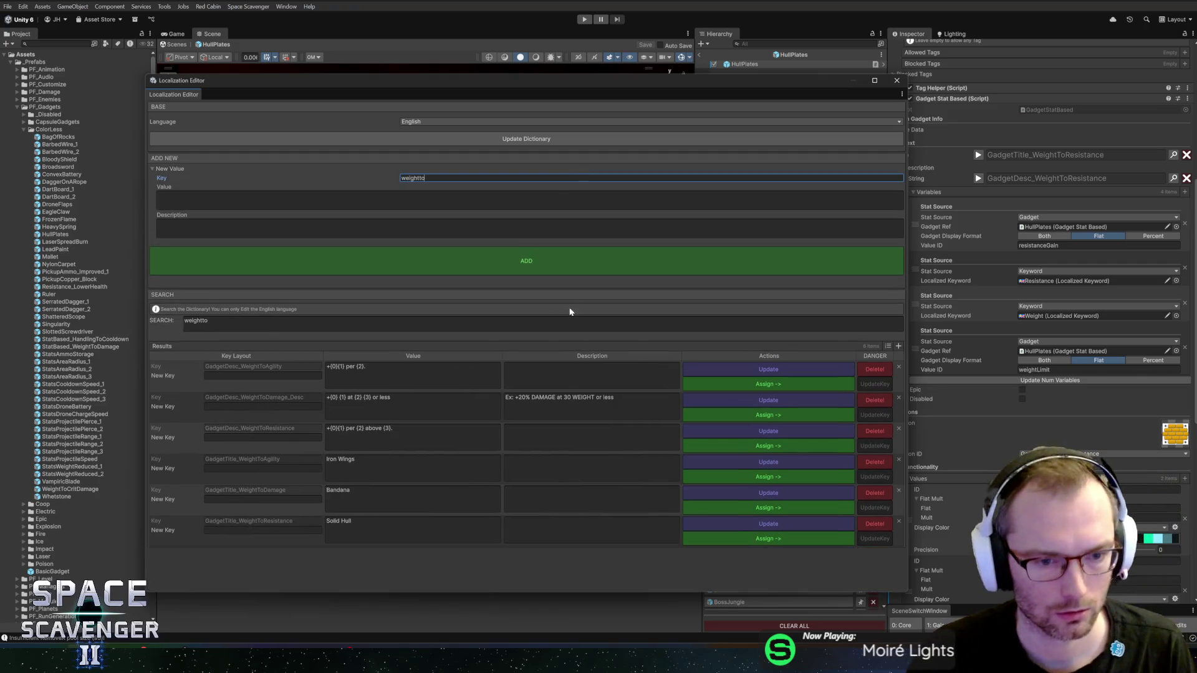
click(361, 526)
text(Hull Plates)
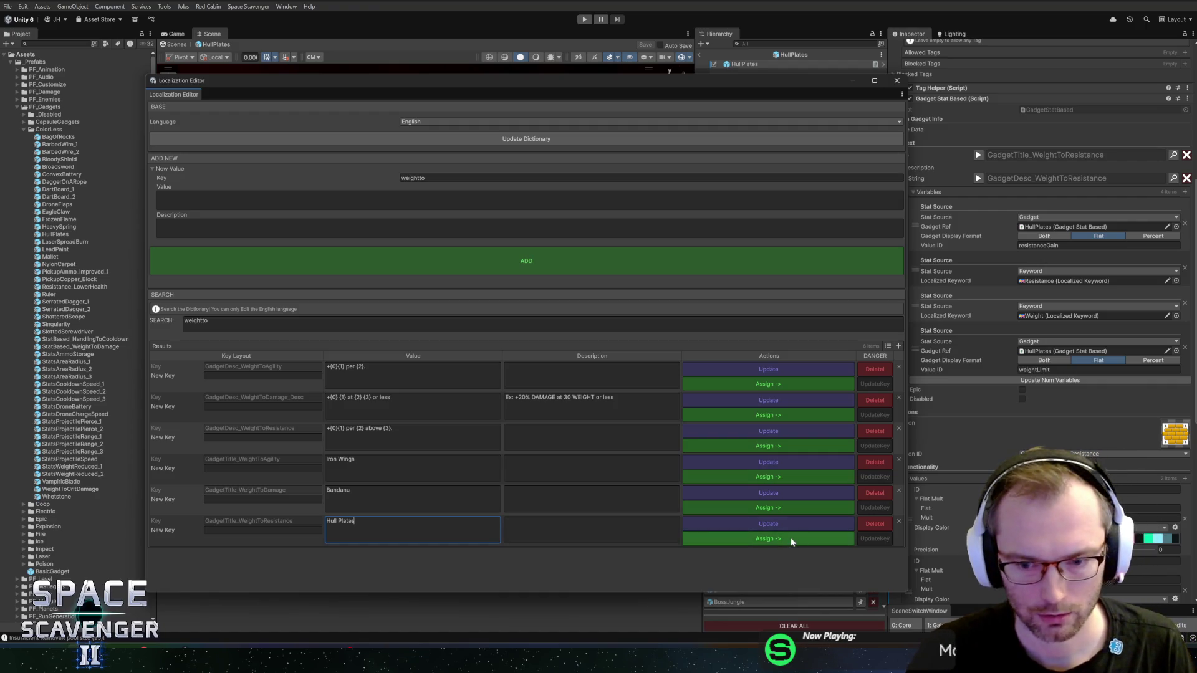
click(783, 521)
click(897, 80)
key(ctrl+s)
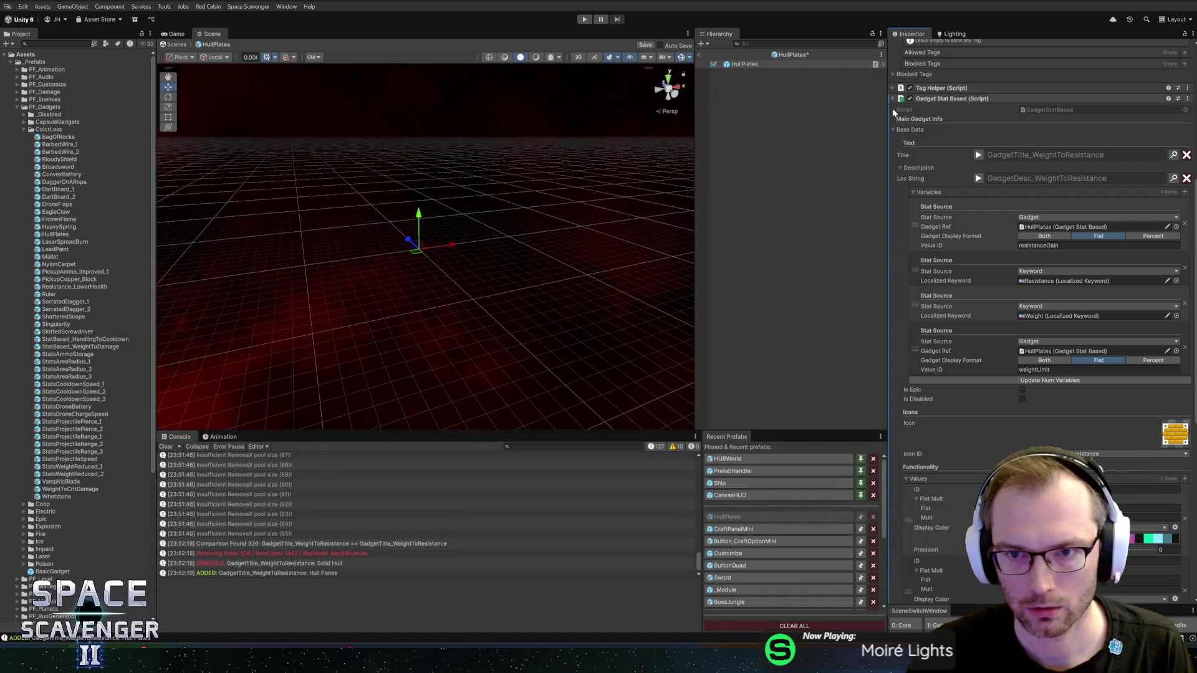
- Set output type and input format to Flat, clamp input to 99999, and save the prefab
scroll(949, 354, down, 10)
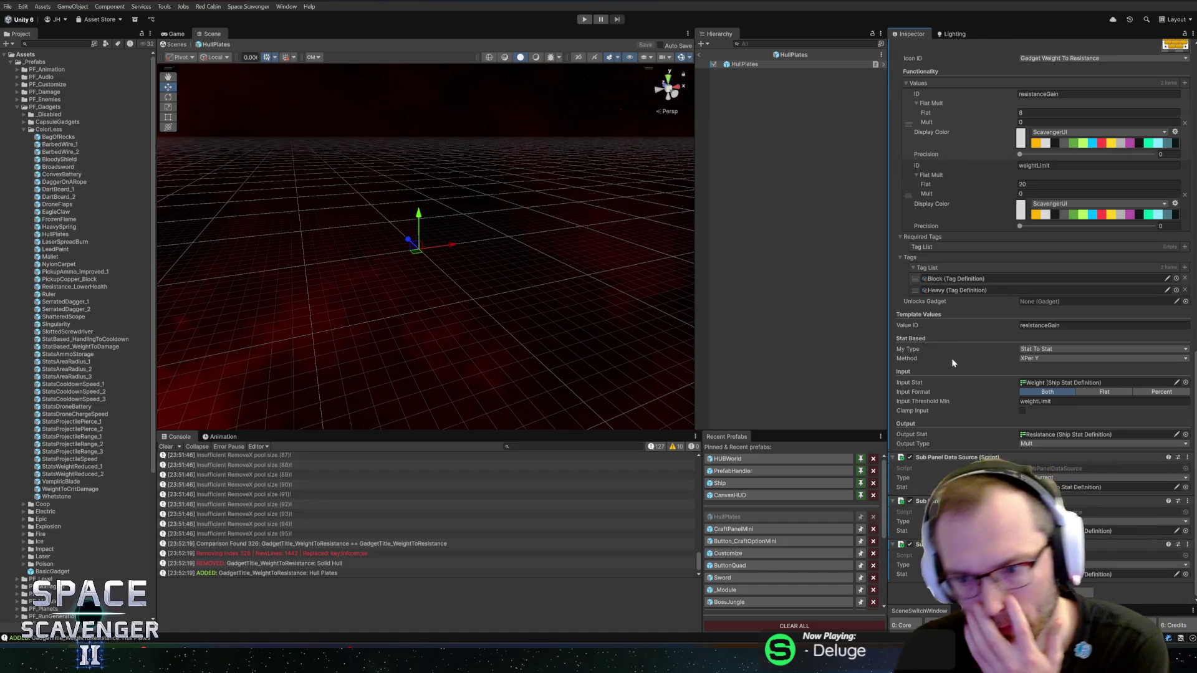
click(1032, 444)
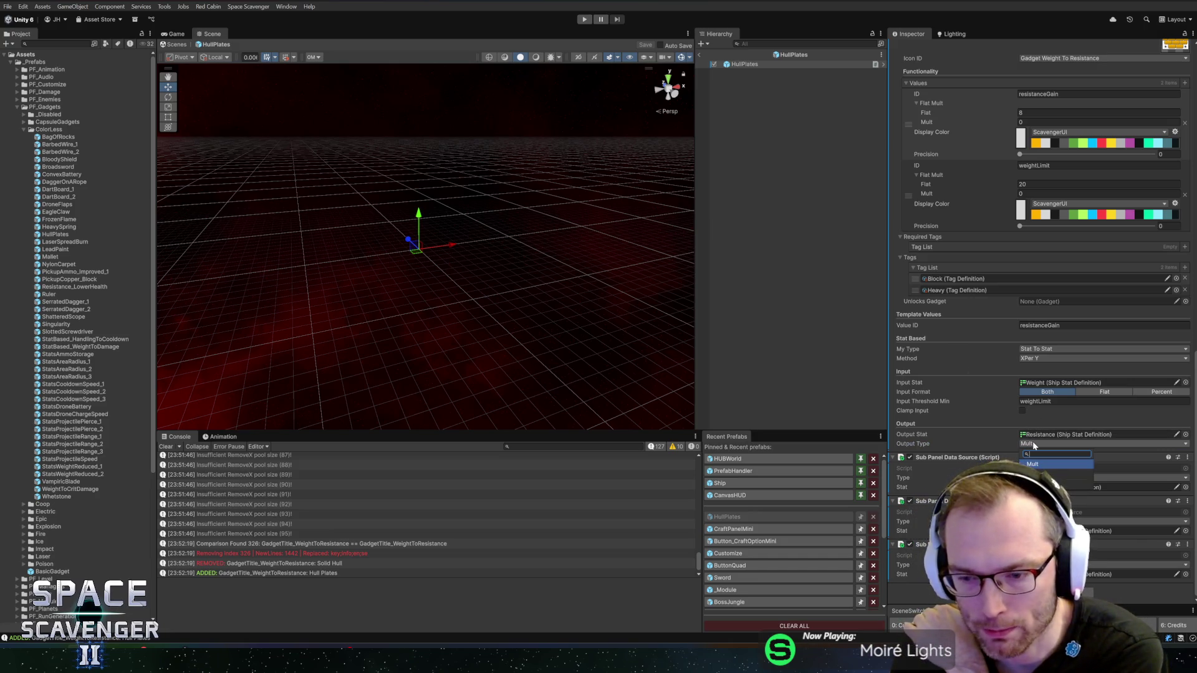
click(1060, 474)
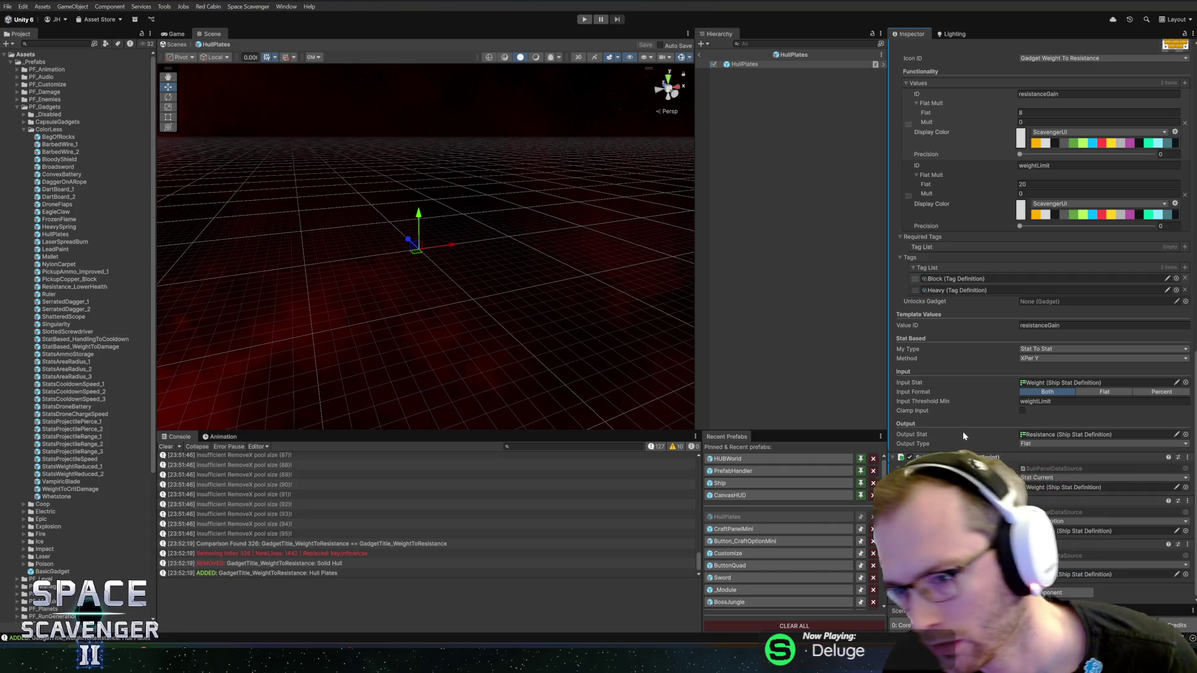
click(1090, 395)
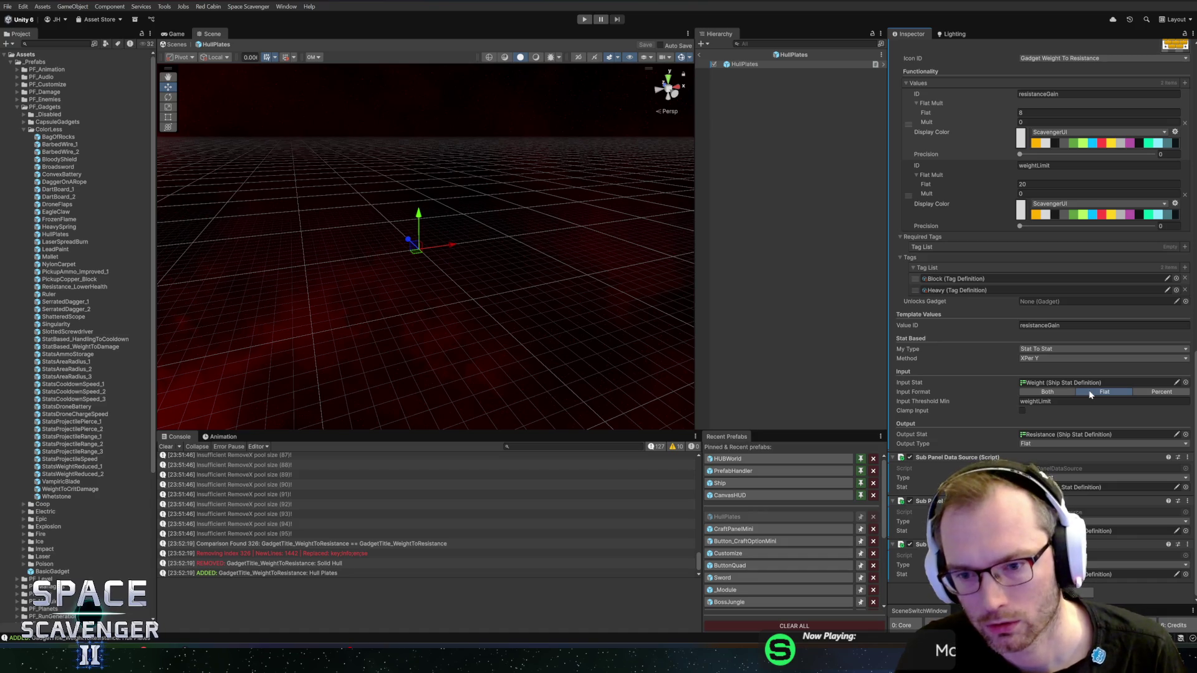
click(1023, 411)
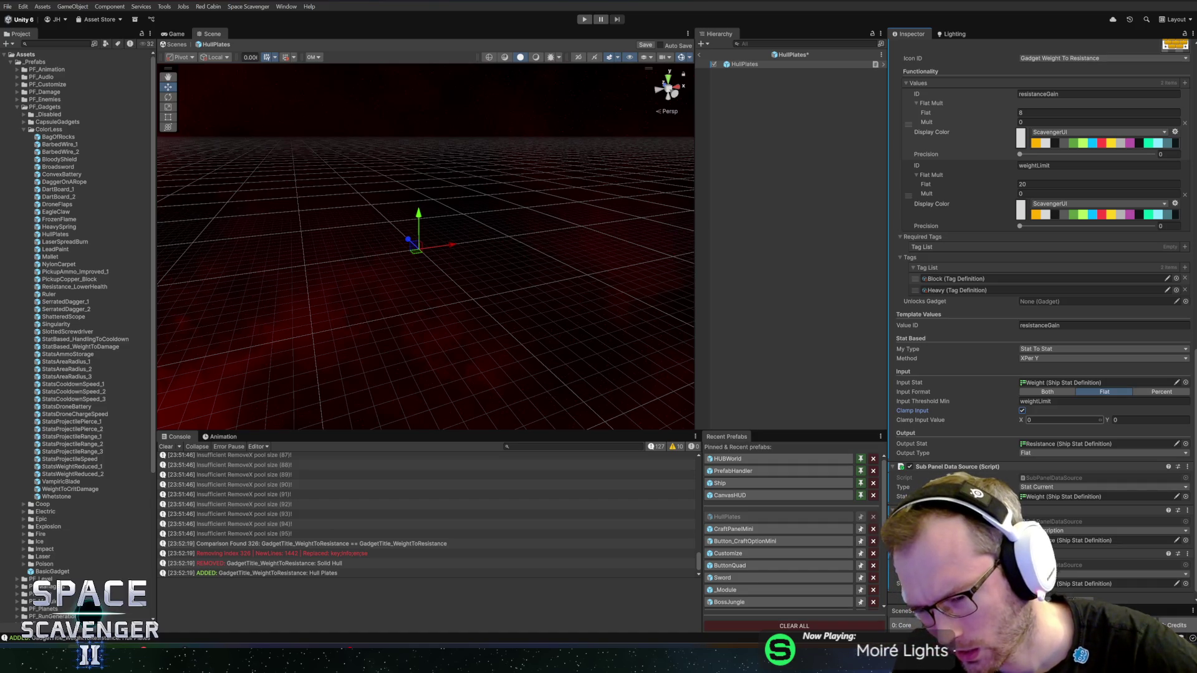
text(99999)
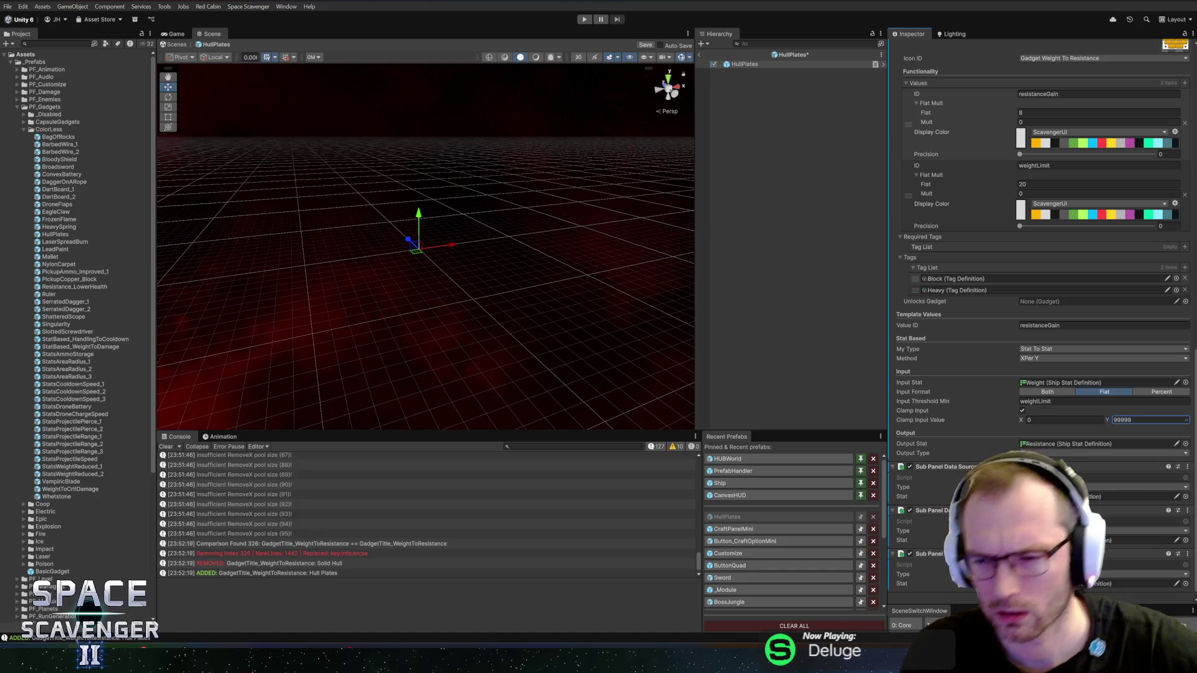
key(ctrl+s)
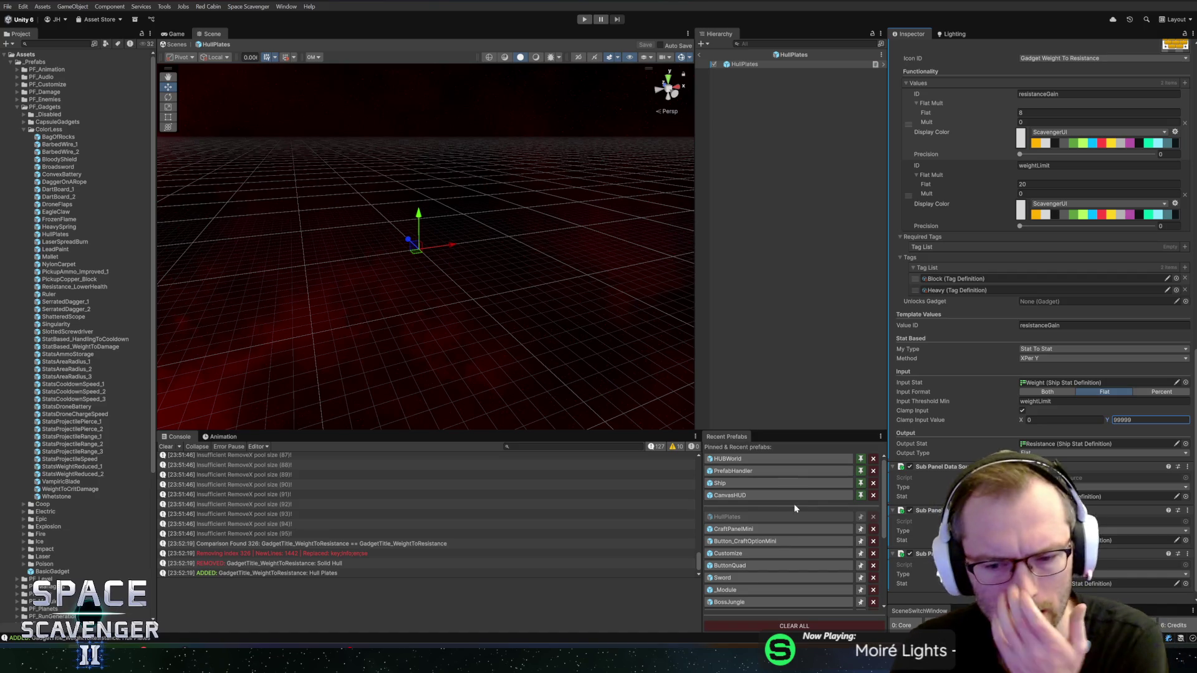
- Return to the Core scene and start a new playtest
scroll(794, 506, down, 4)
scroll(777, 505, up, 5)
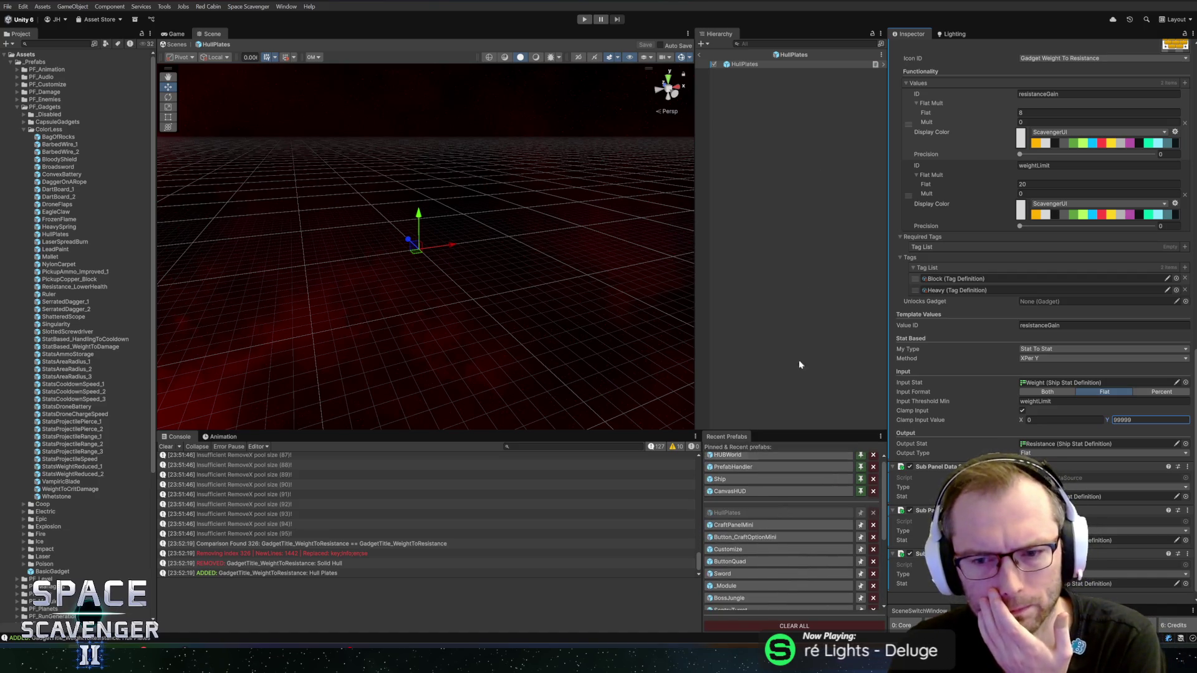
click(699, 55)
click(584, 19)
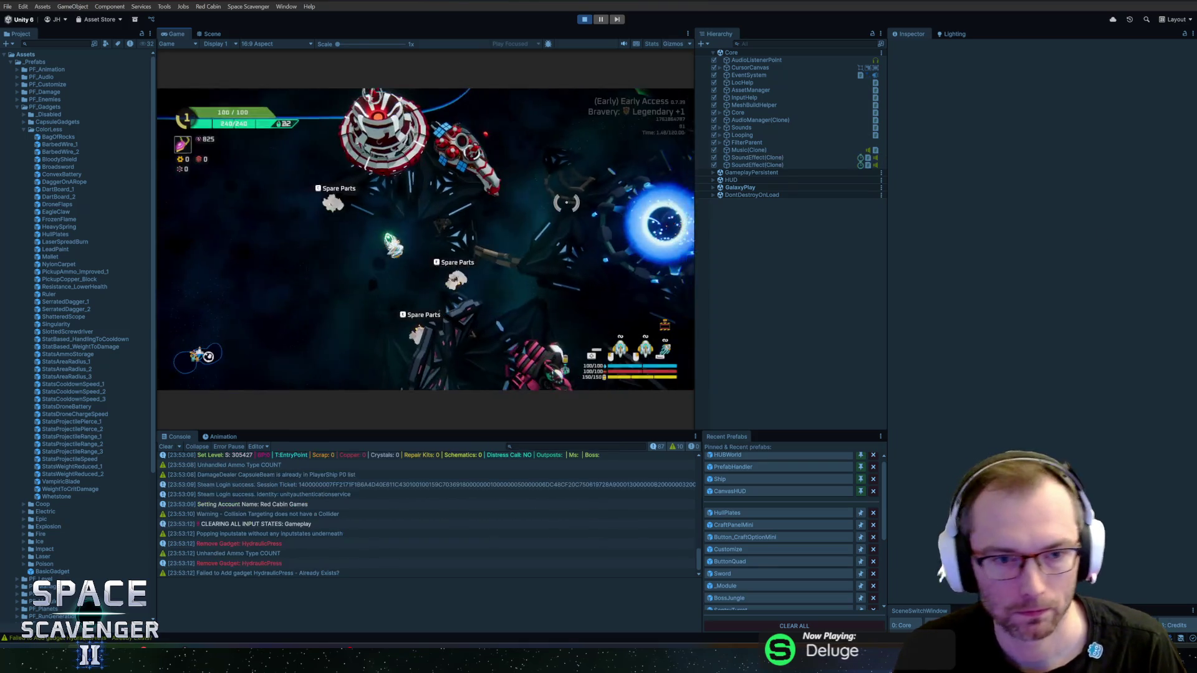
- Add the stat gadget via the 'gadget add stat' console command and view ship stats at Weight 10.0
key(grave)
text(spawn hullpl)
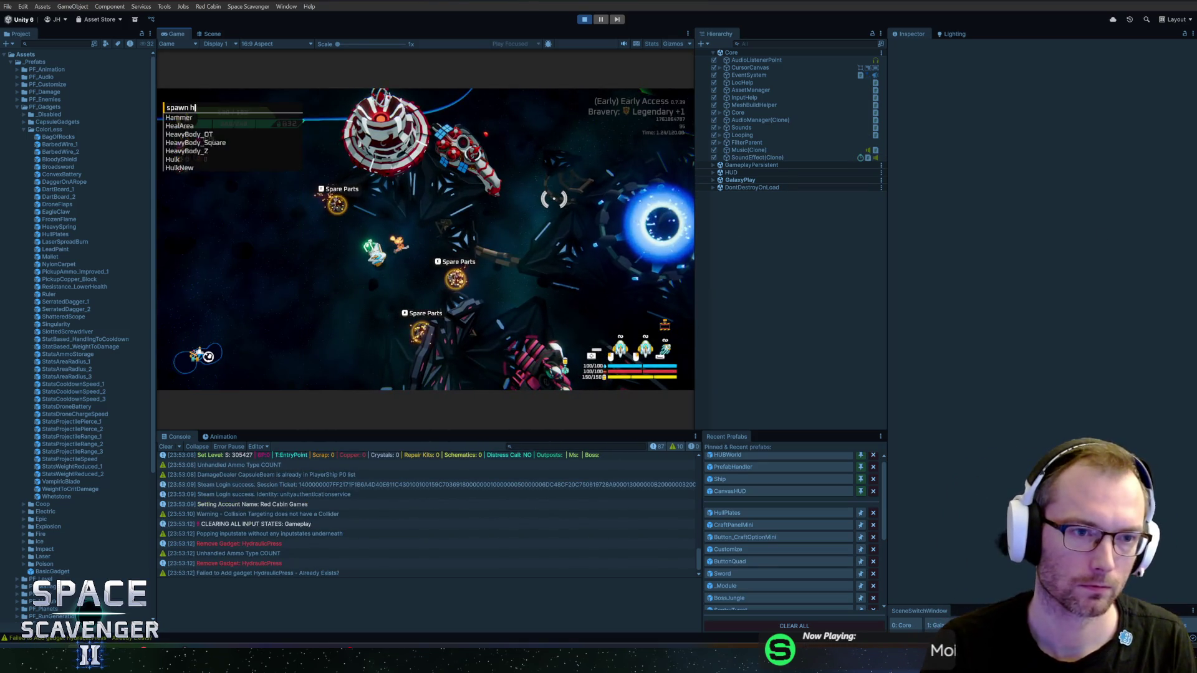
key(BackSpace)
key(BackSpace)
key(BackSpace)
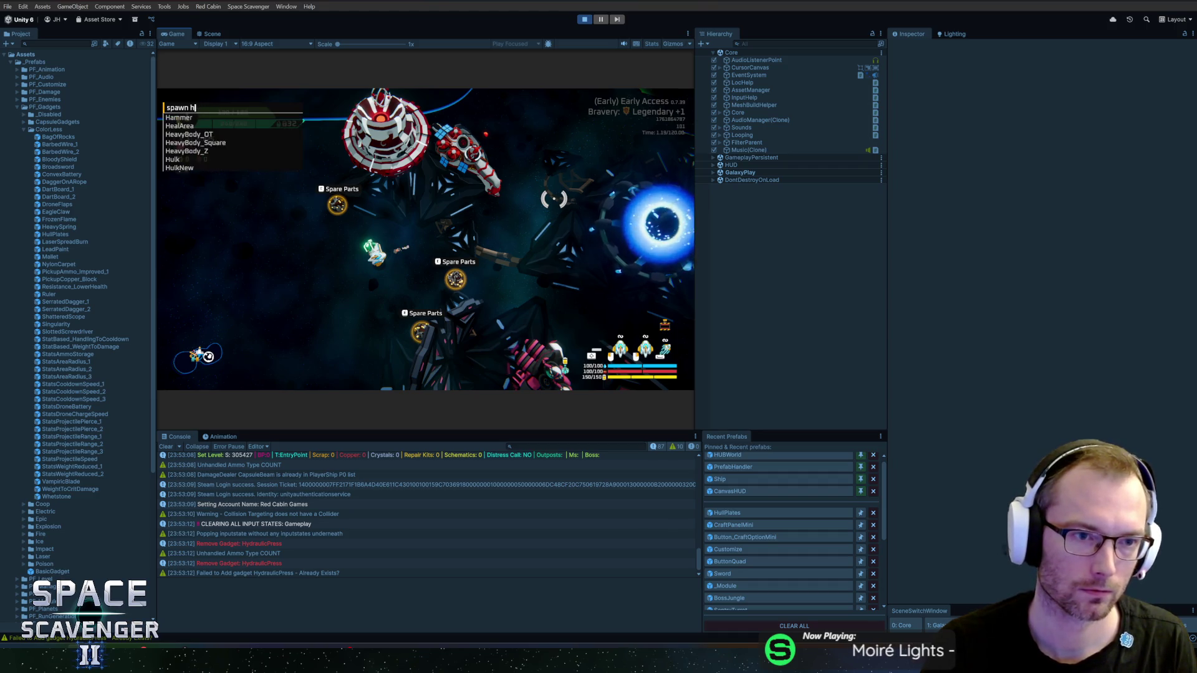
text(gadget add hul)
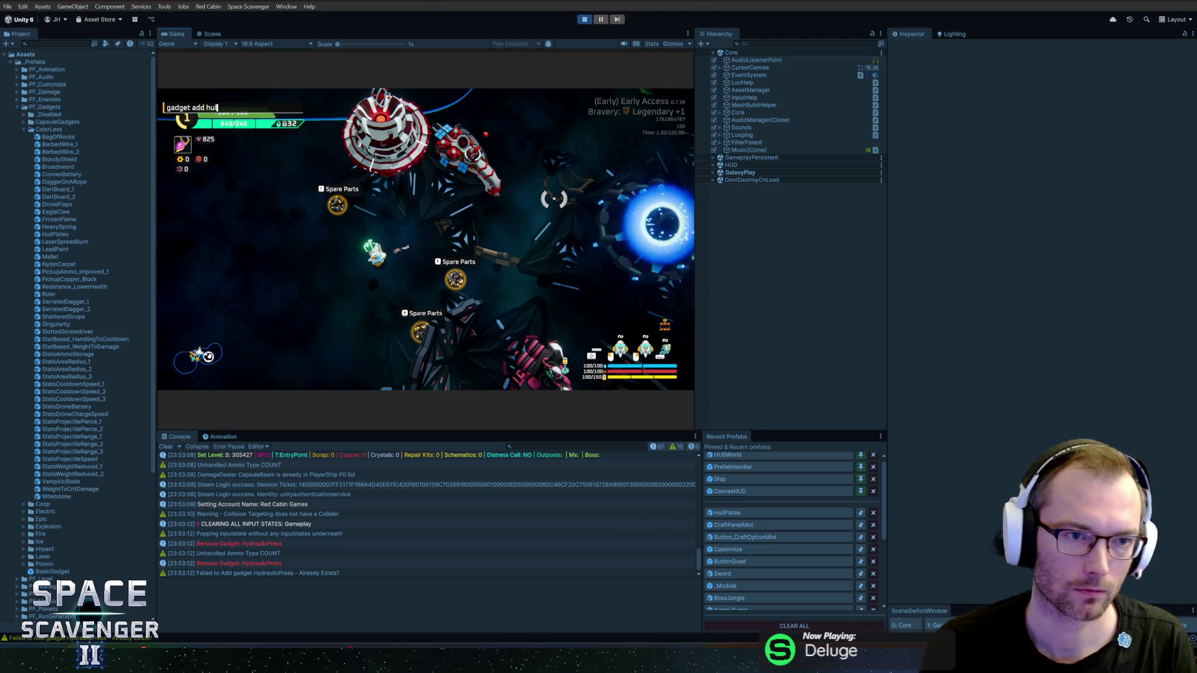
key(BackSpace)
key(BackSpace)
key(BackSpace)
text(stat)
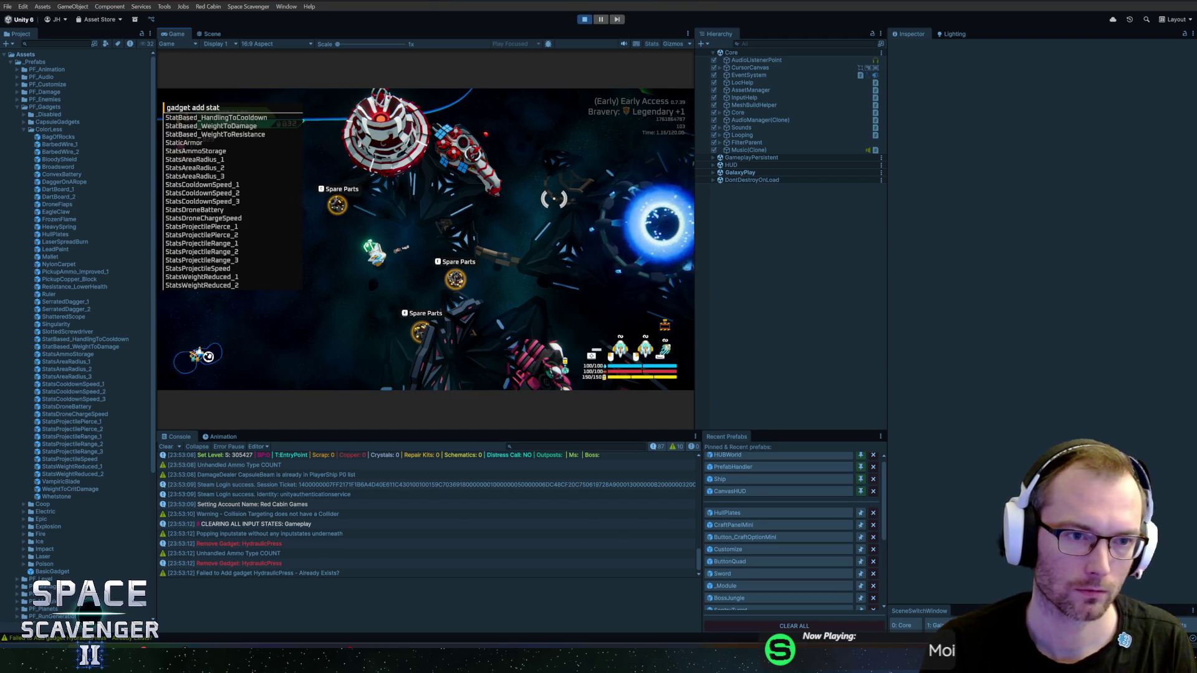
key(Return)
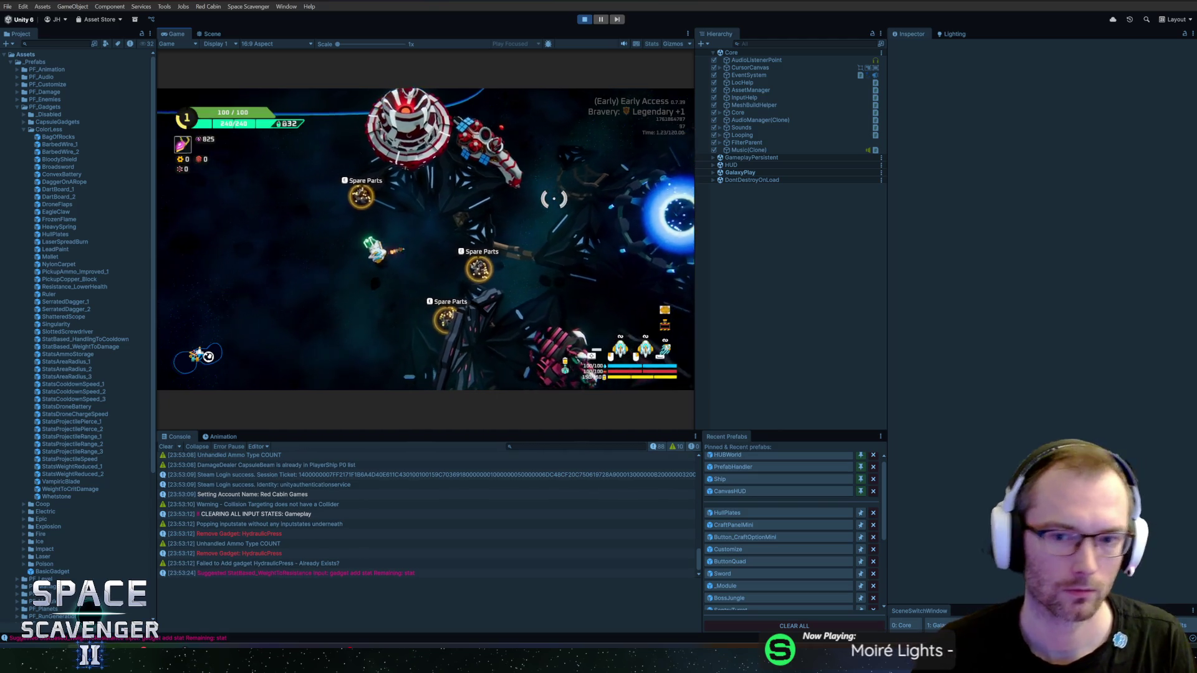
key(Tab)
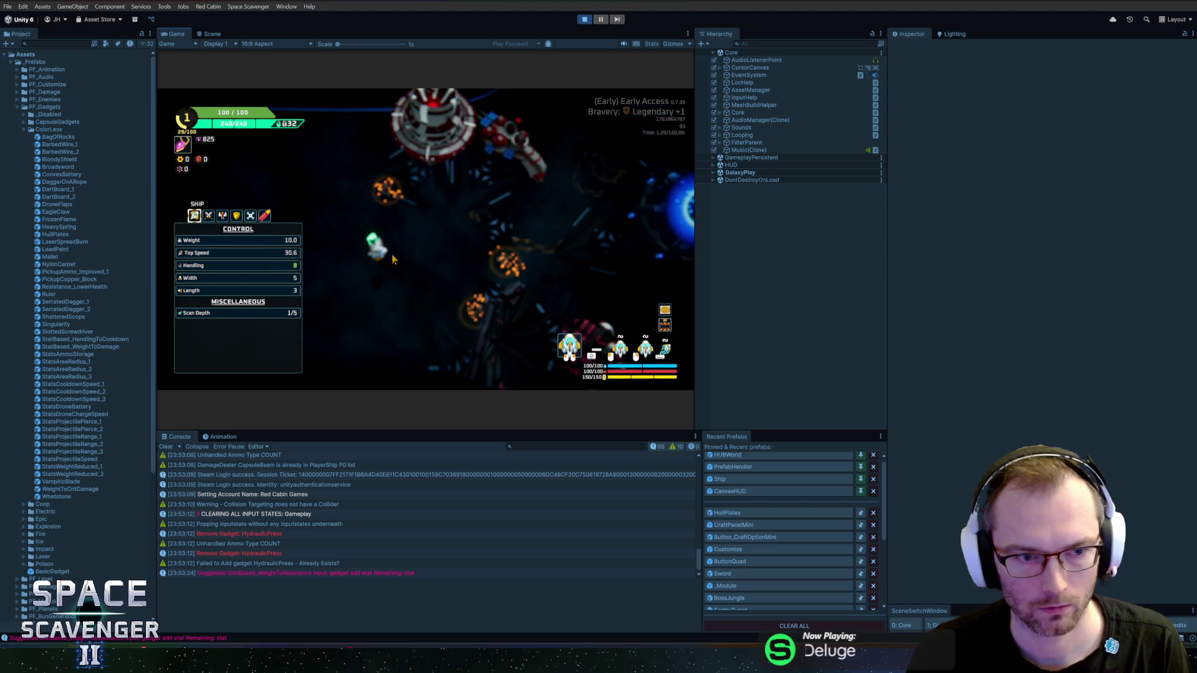
- Raise the ship's Weight by 15 with the 'ship stats addFlat Weight 15' console command
key(Tab)
key(grave)
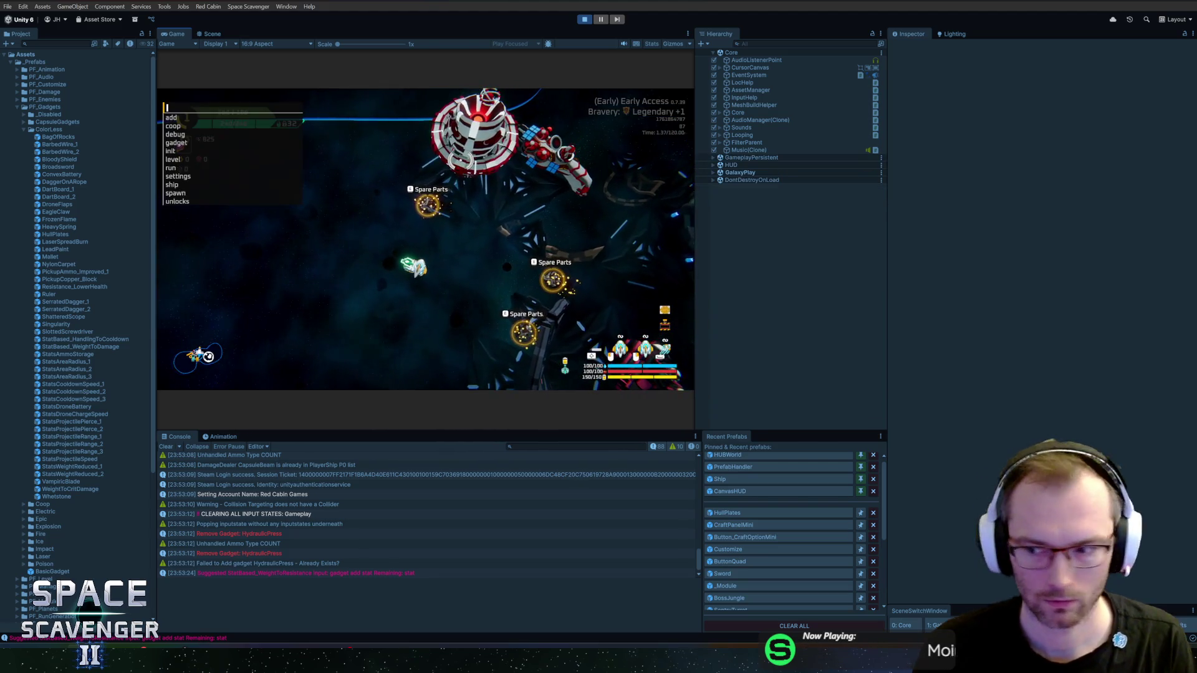
text(a)
key(BackSpace)
text(ship stats addf)
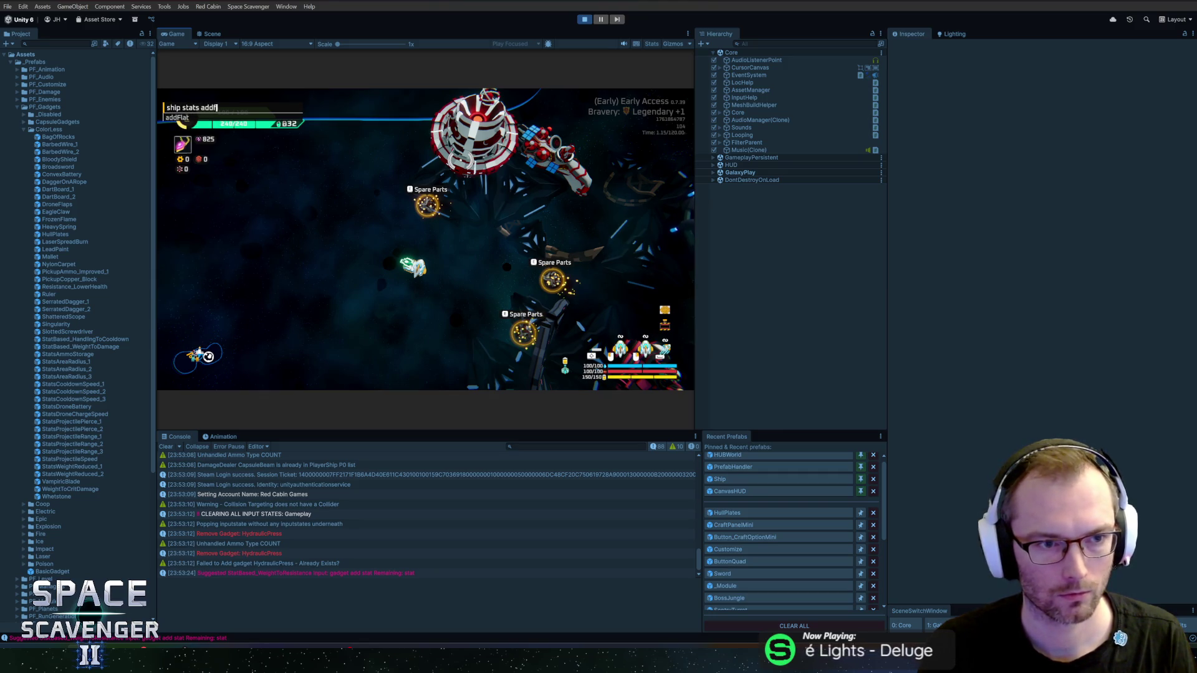
key(Tab)
text(w)
key(Tab)
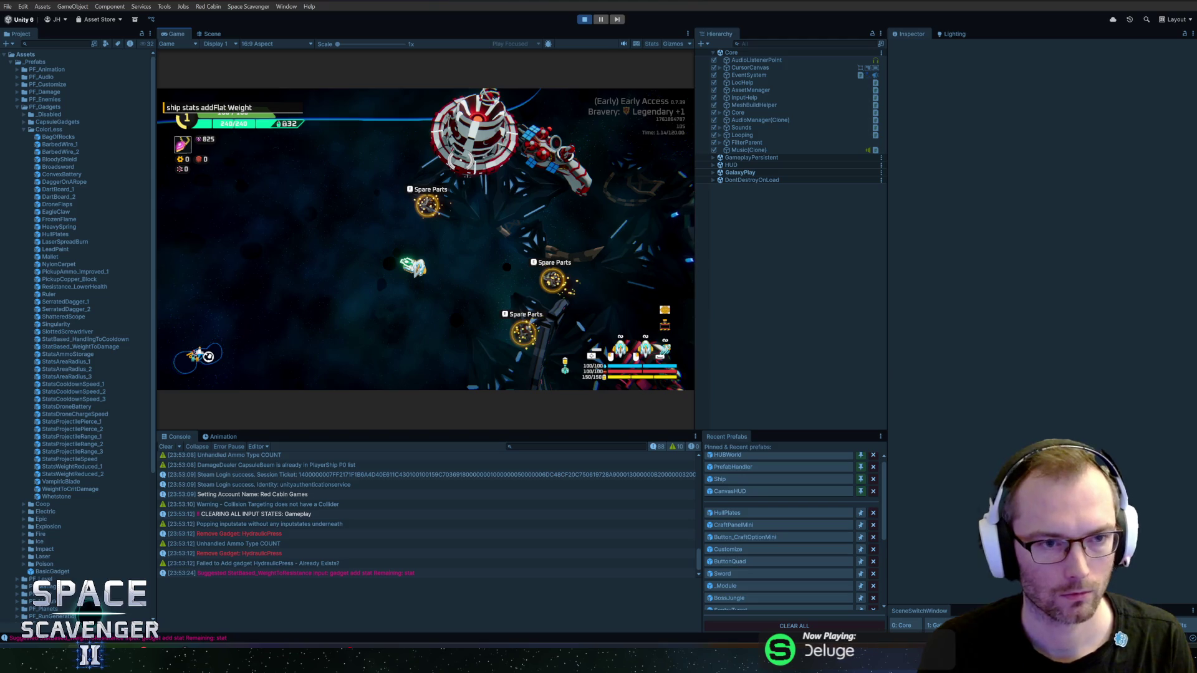
key(Return)
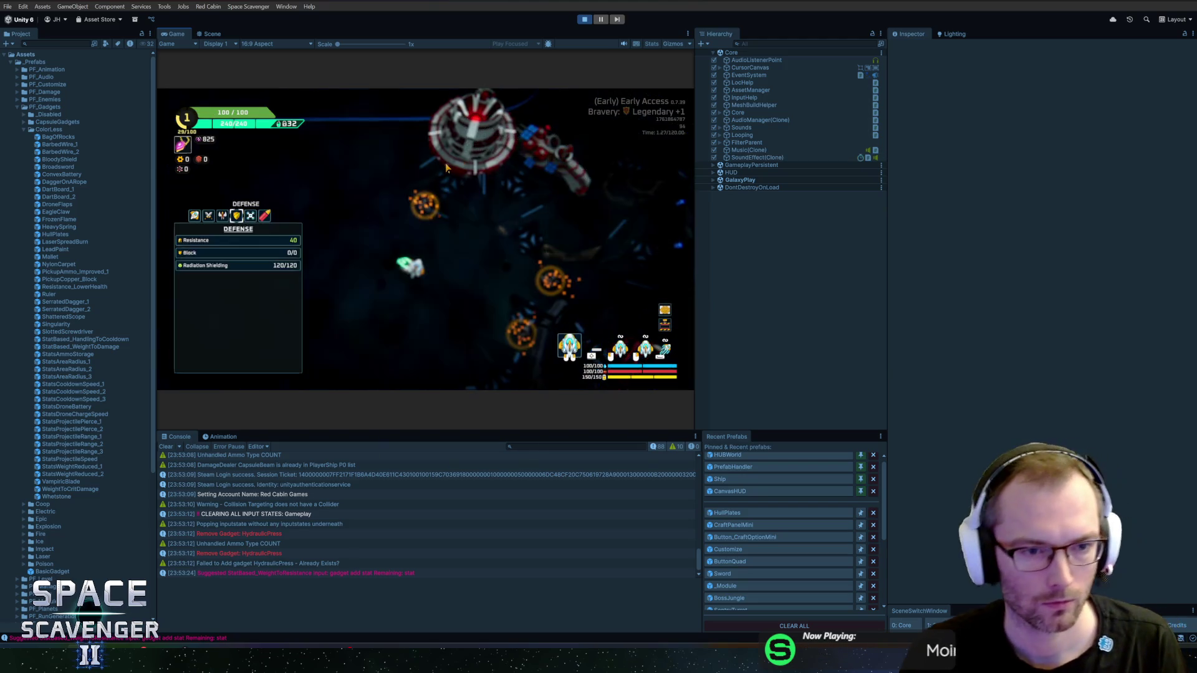
- Compare the Ship and Defense stats: Weight 25.0, Top Speed 27.8, Resistance 40
click(194, 215)
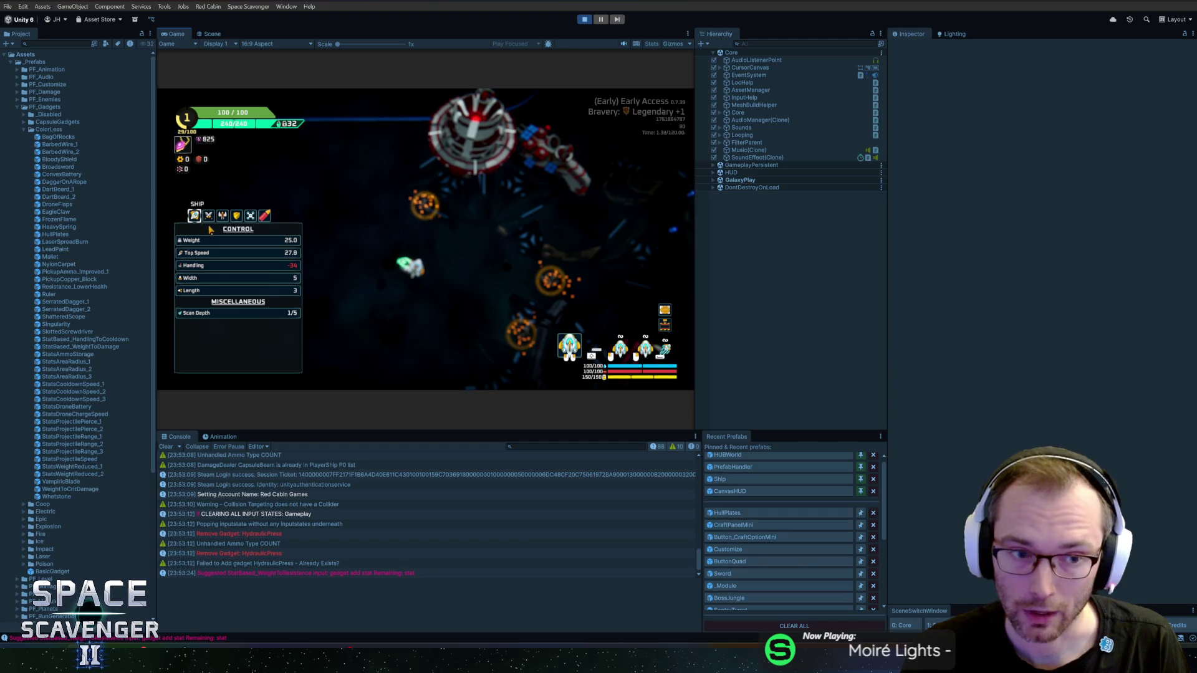
mouse_move(265, 245)
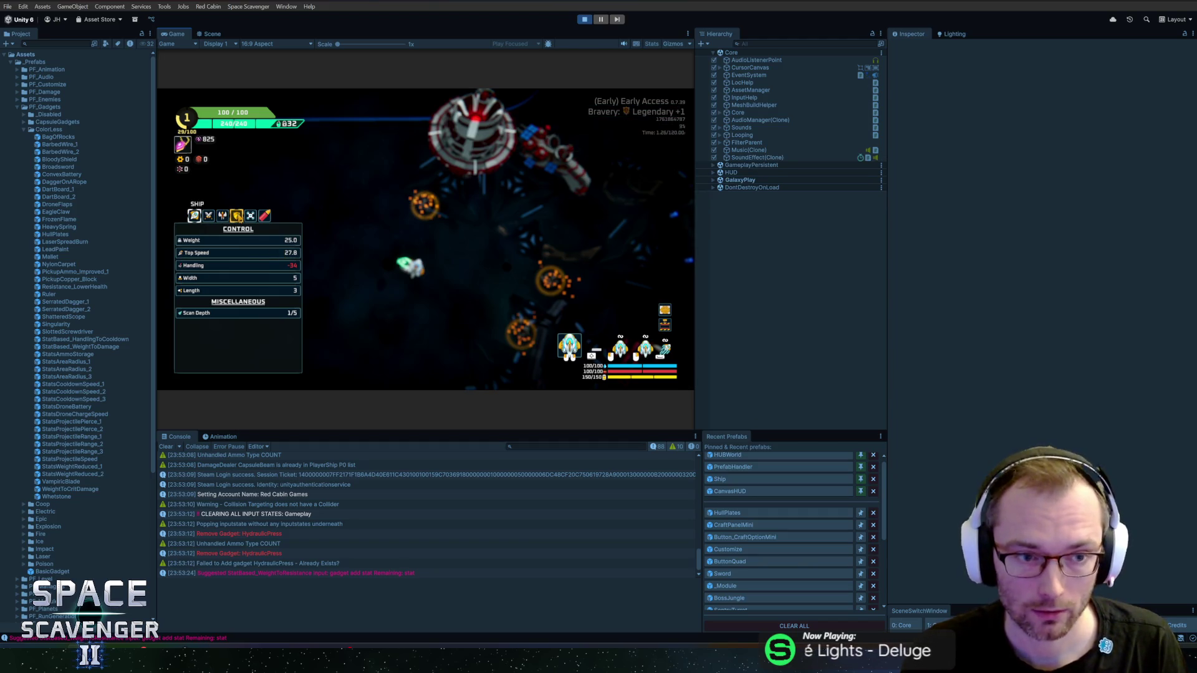
click(237, 215)
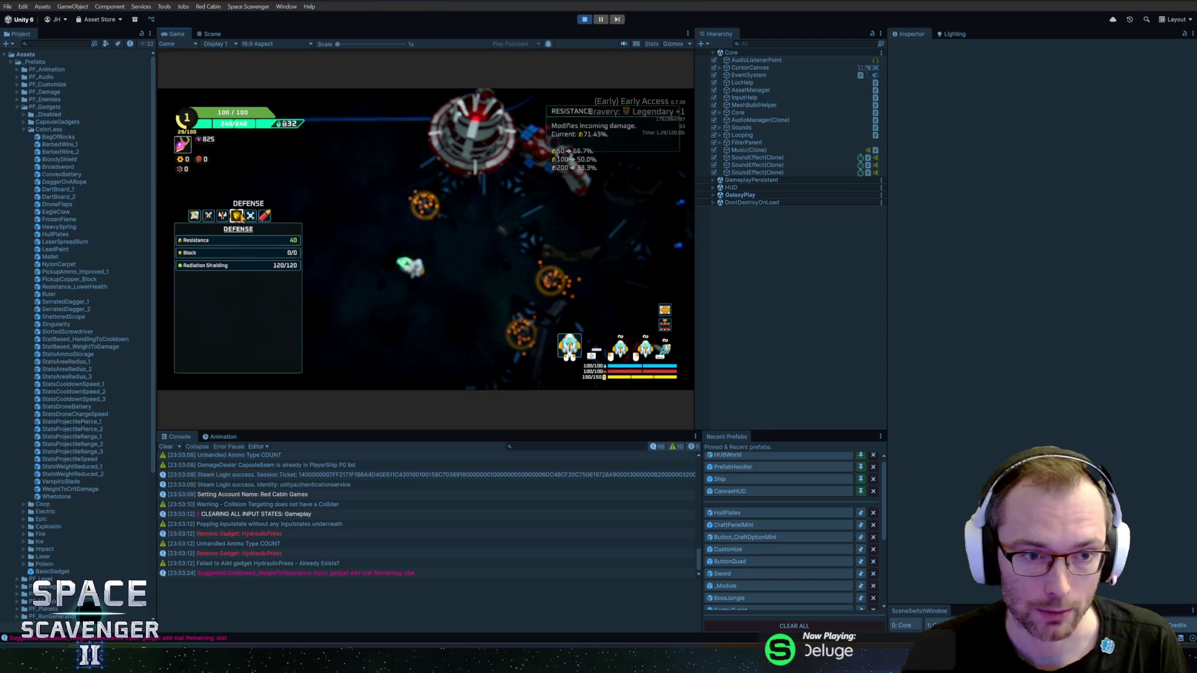
click(195, 216)
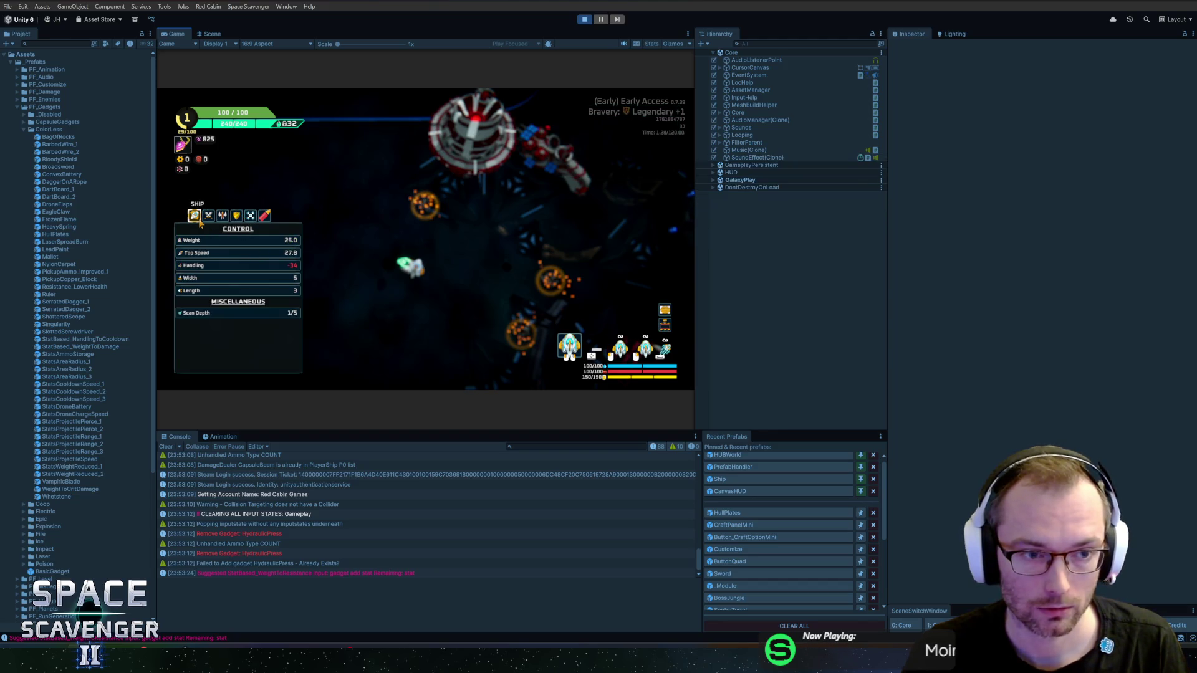
click(236, 216)
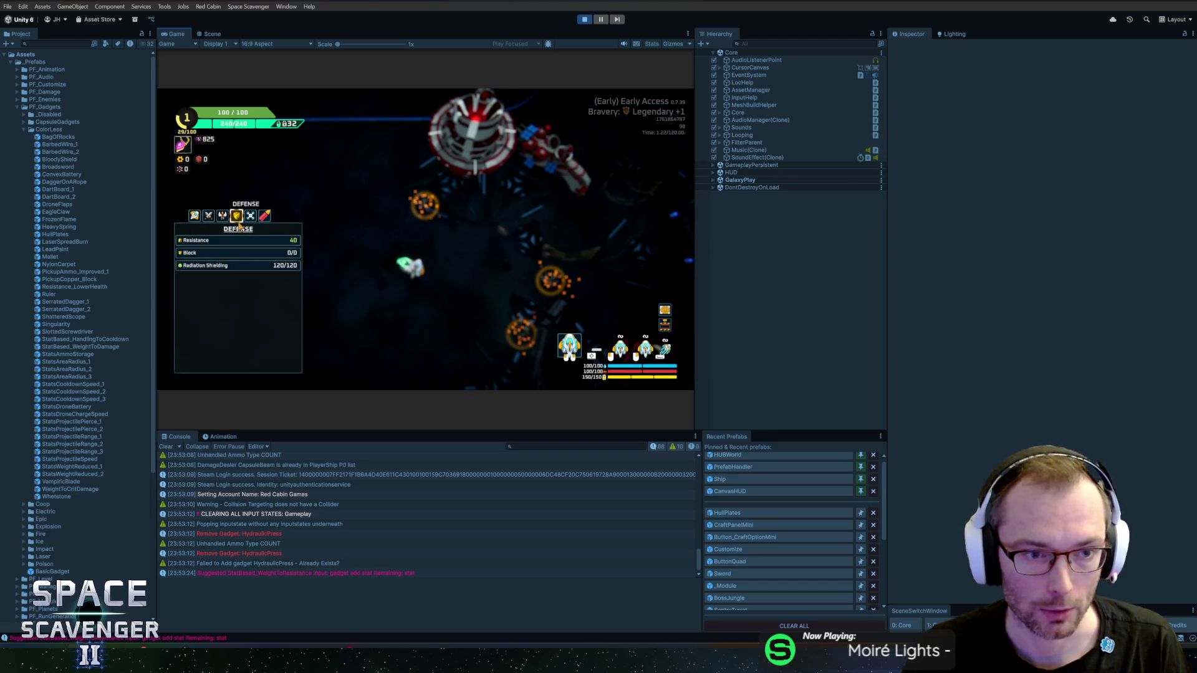
click(195, 216)
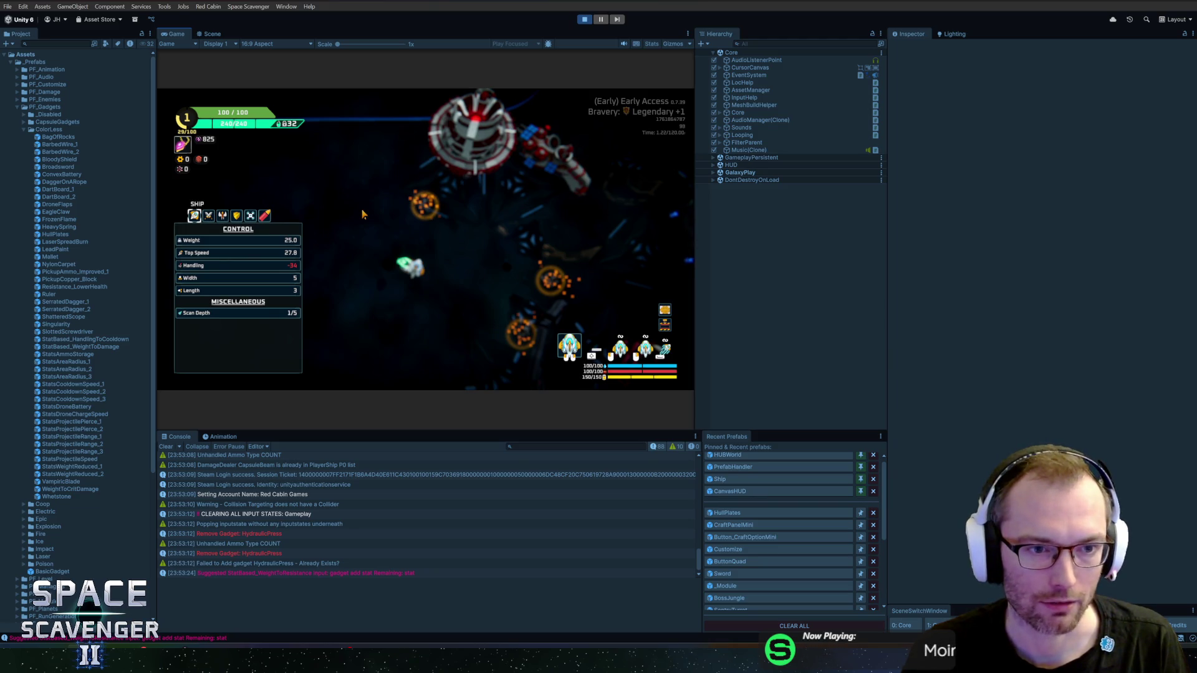
mouse_move(280, 245)
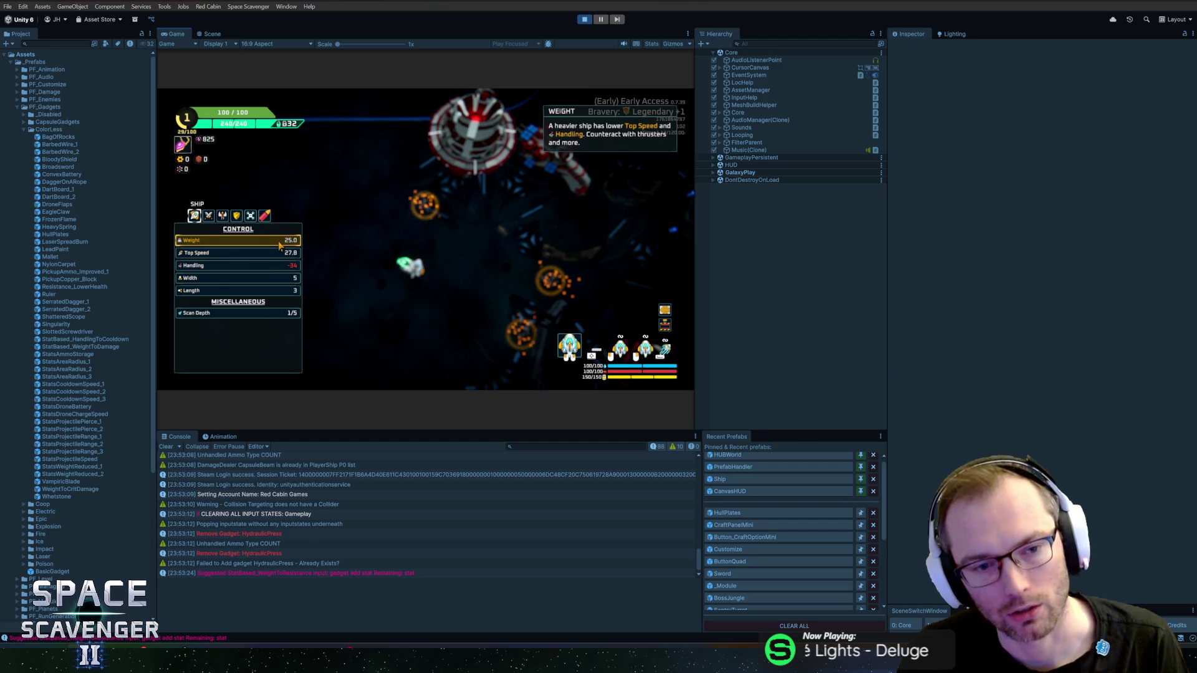
key(Tab)
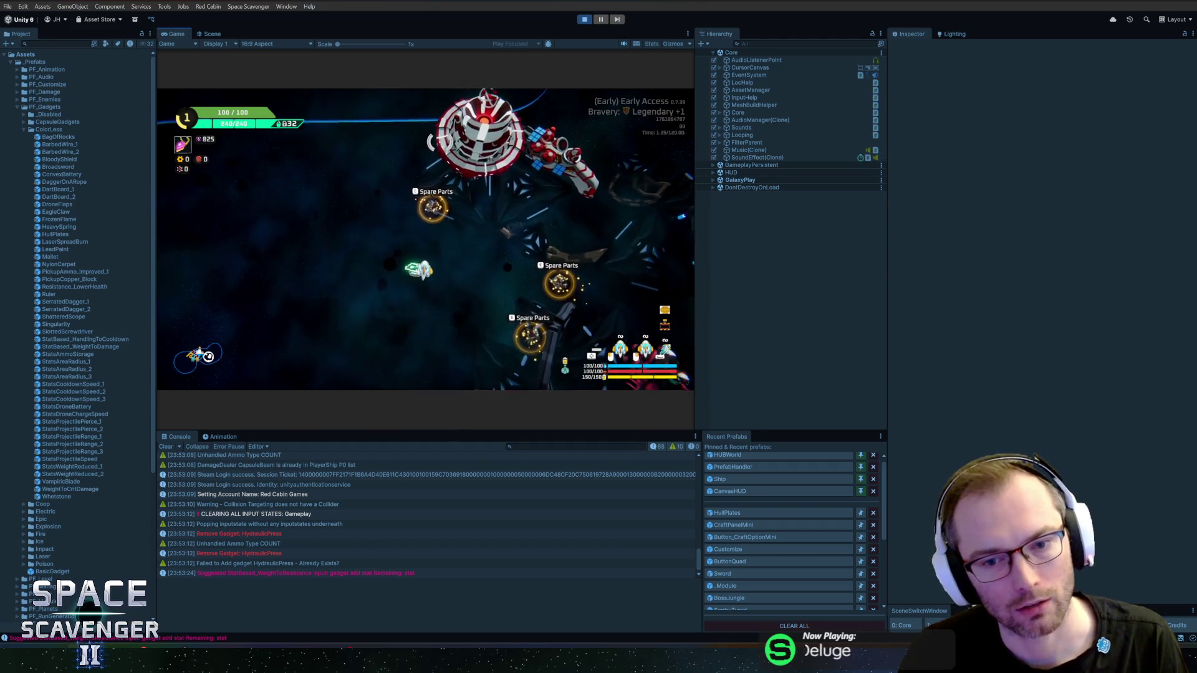
key(alt+Tab)
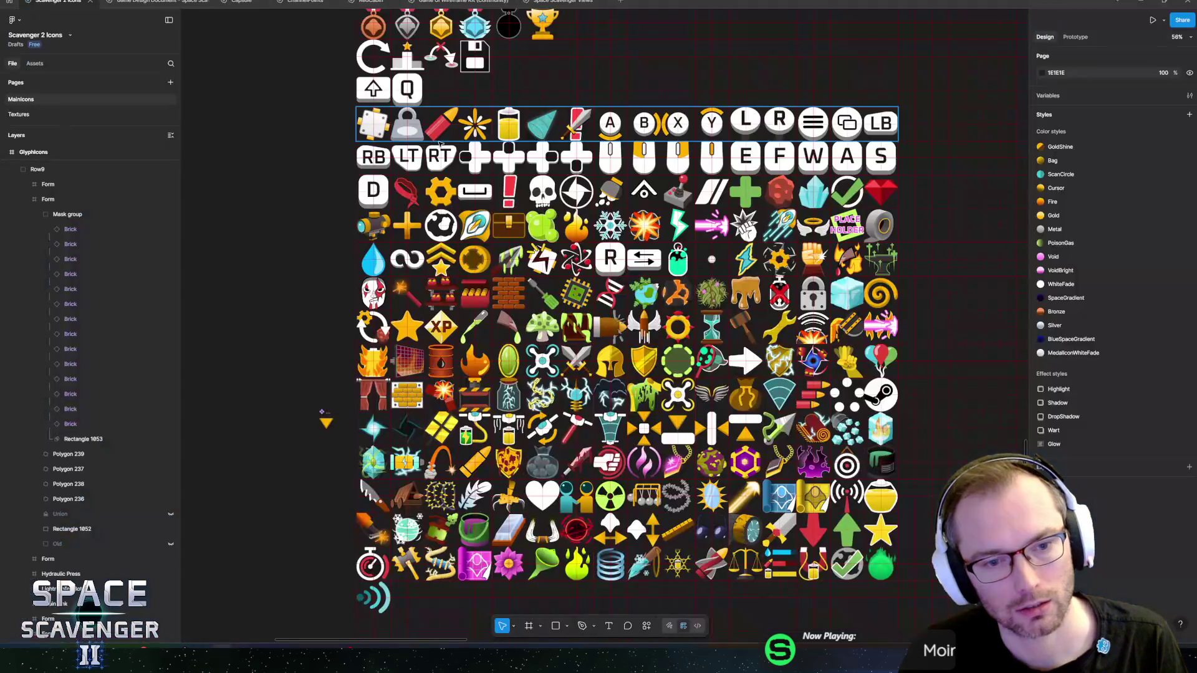
- Back in Unity, spawn a BodyStandard part with the 'spawn bods' console command
key(alt+Tab)
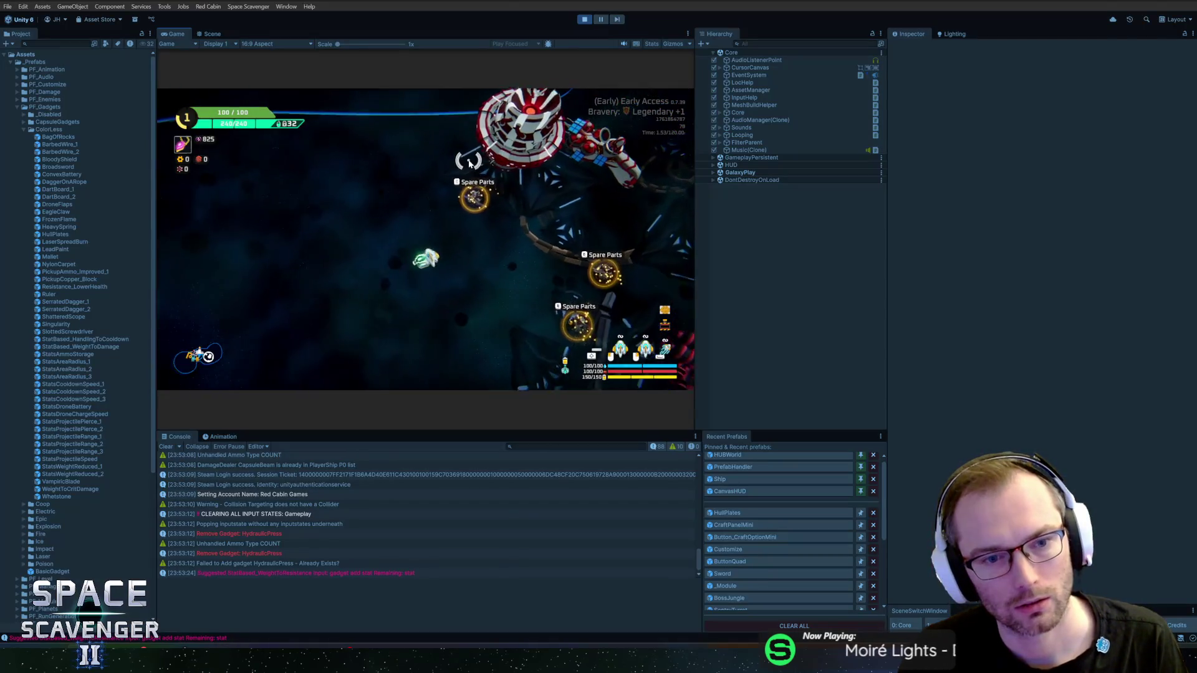
key(grave)
key(Up)
key(ctrl+a)
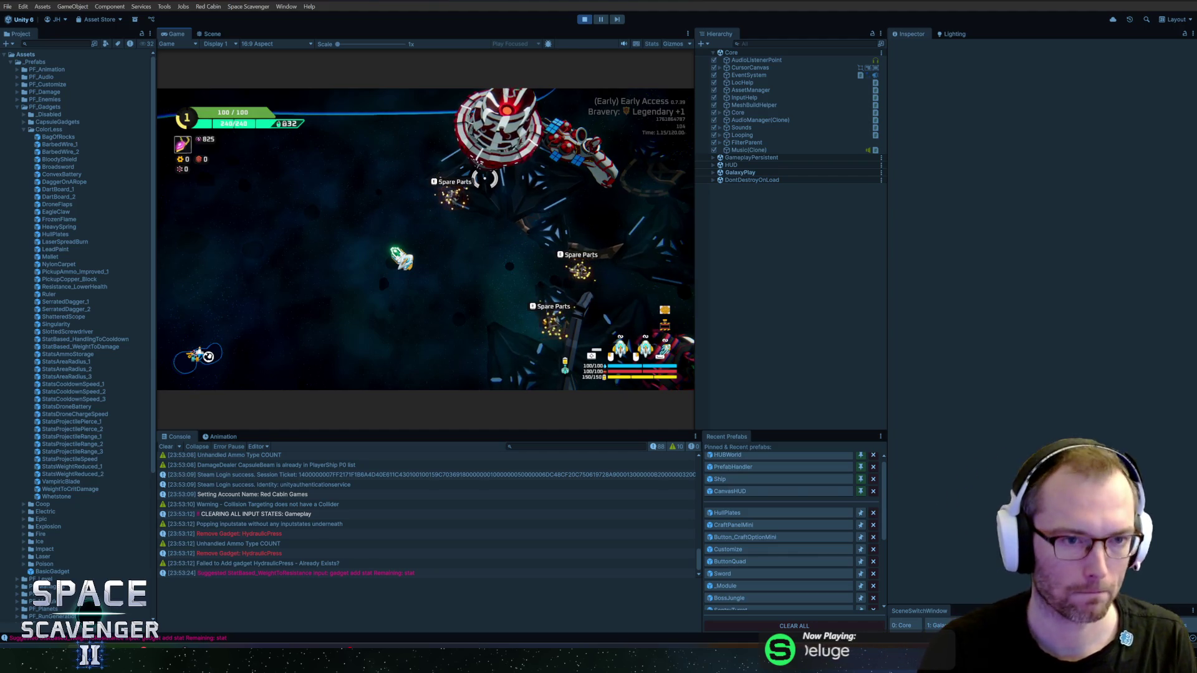
text(spawn body)
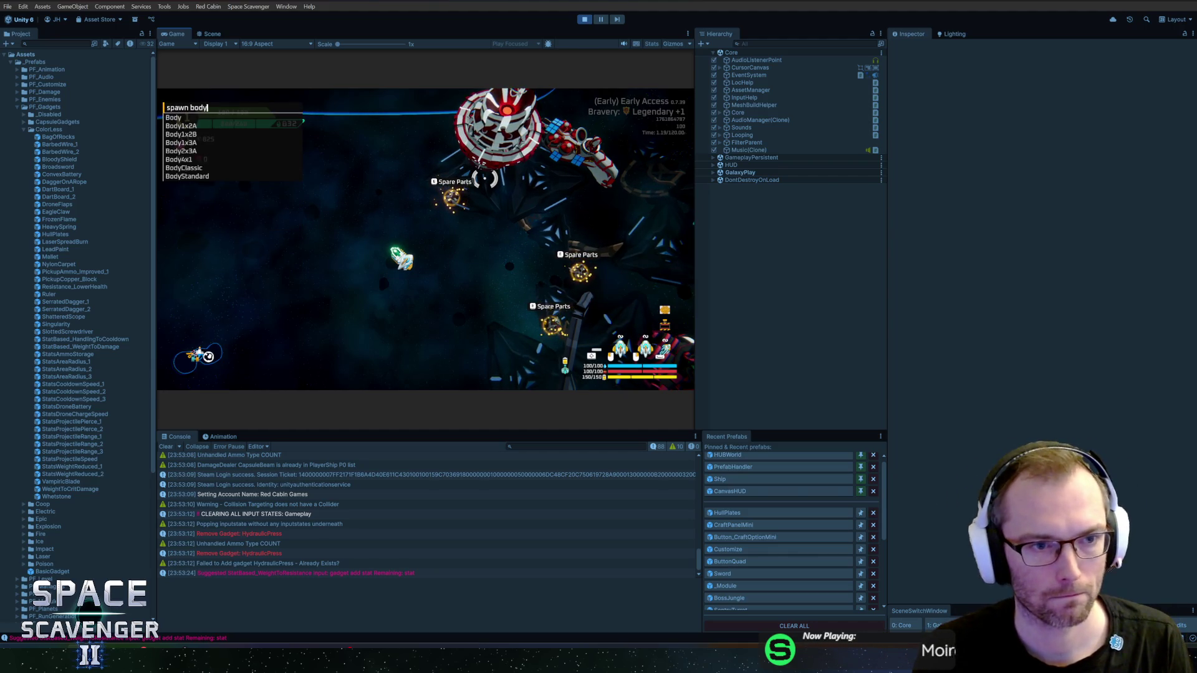
text(s)
key(Tab)
key(Return)
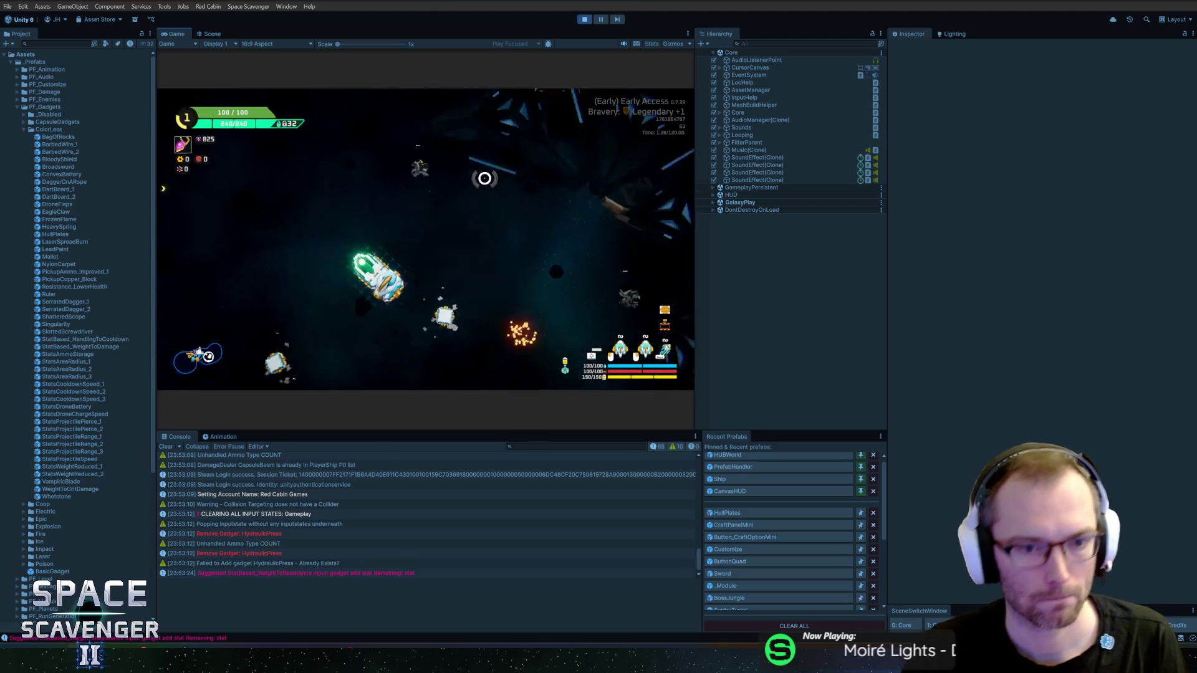
- Attach the spawned body parts to the ship, including one below it
click(478, 219)
click(437, 215)
click(302, 260)
click(437, 288)
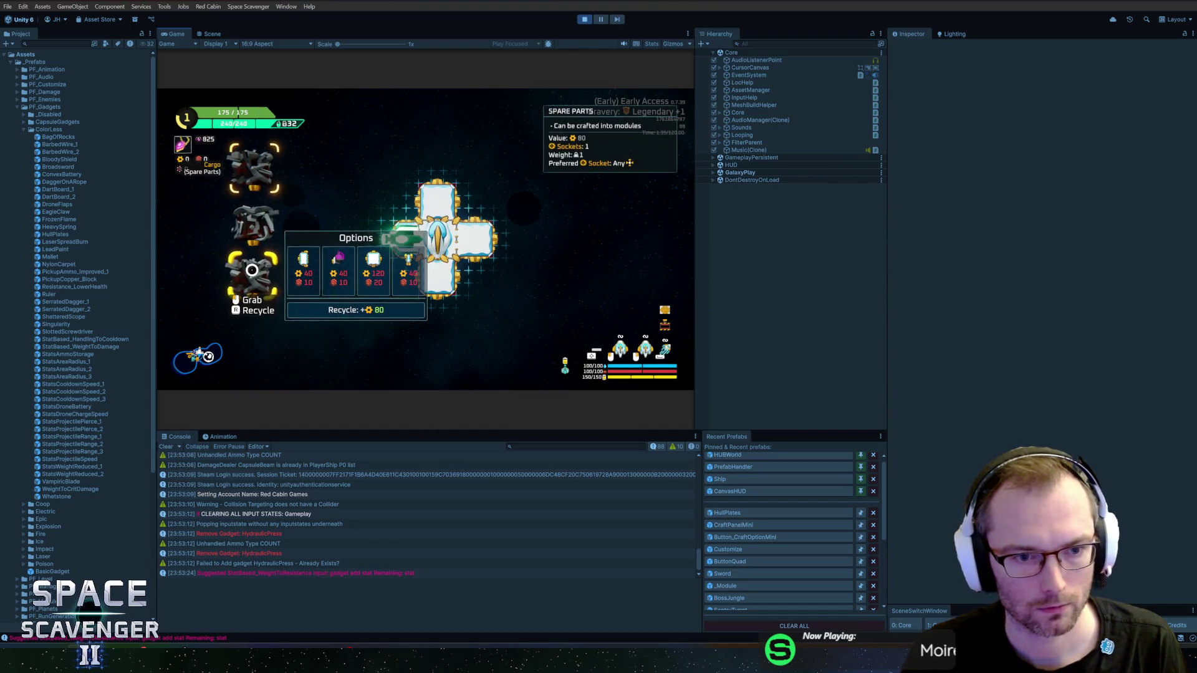
key(Escape)
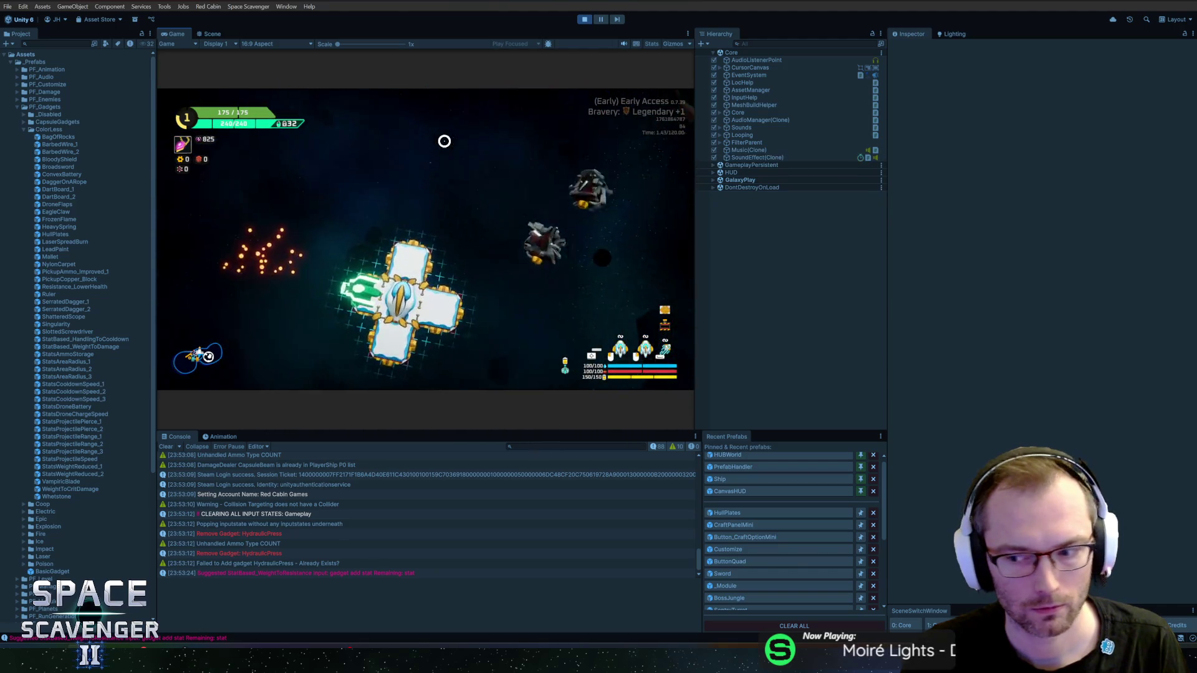
- Attach three spare cargo parts to the ship's corners, reaching 175/175 health, then stop Play mode
key(Tab)
key(Tab)
key(i)
drag(269, 188, 408, 200)
drag(256, 227, 402, 268)
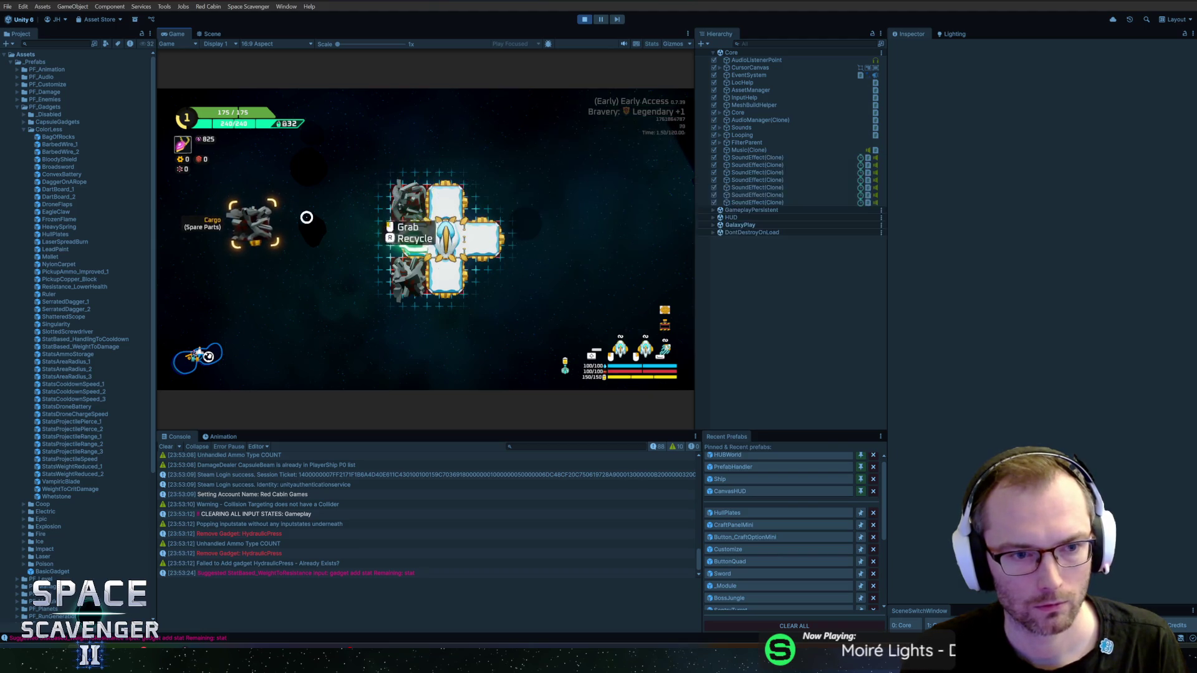
drag(252, 224, 483, 199)
mouse_move(401, 236)
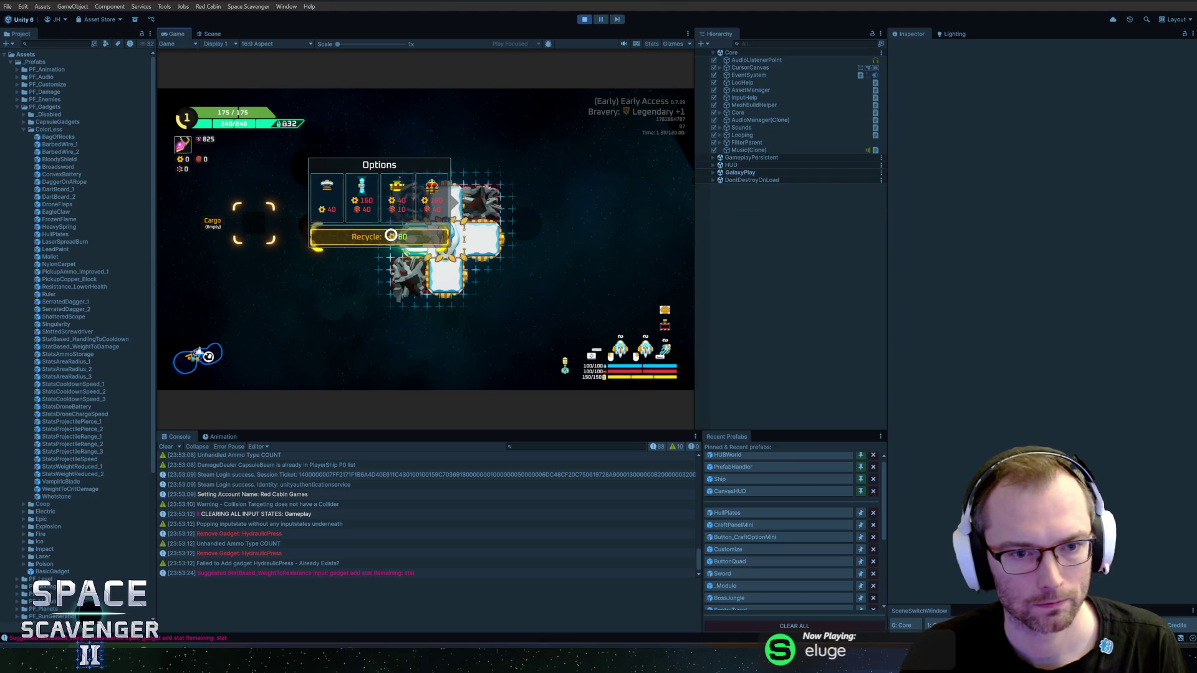
mouse_move(397, 205)
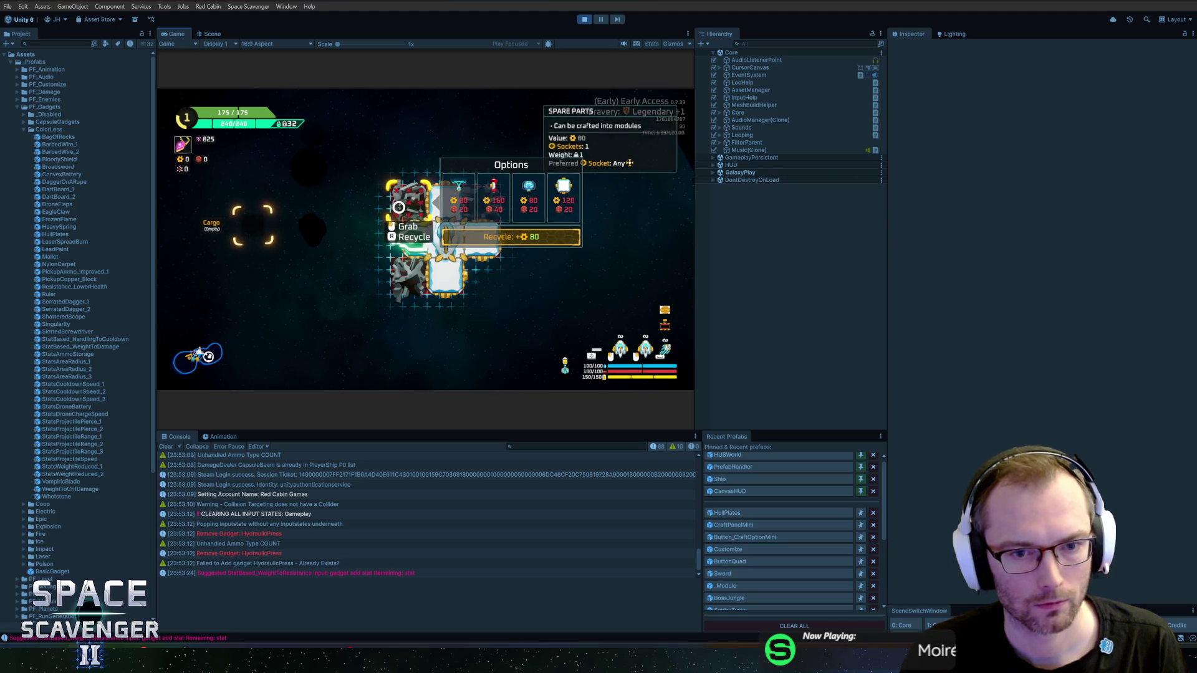
key(ctrl+p)
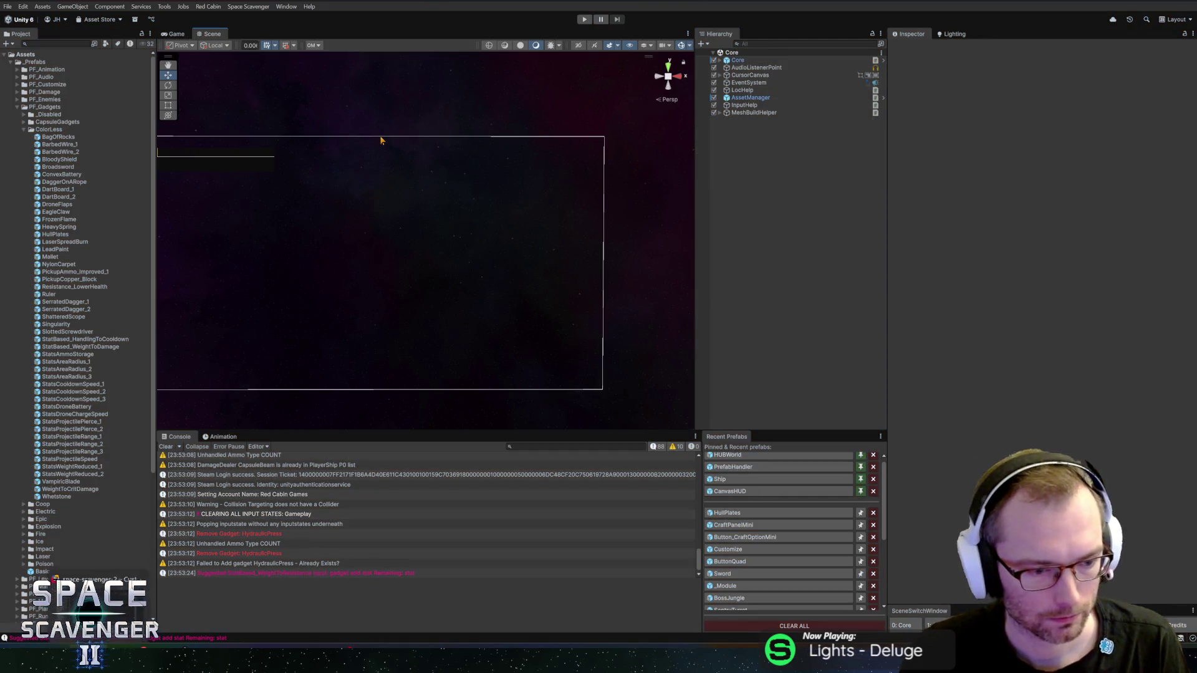
- Commit the 23 files to master as 'Added Recycle option to Craft Panel Mini' and push to origin
click(99, 574)
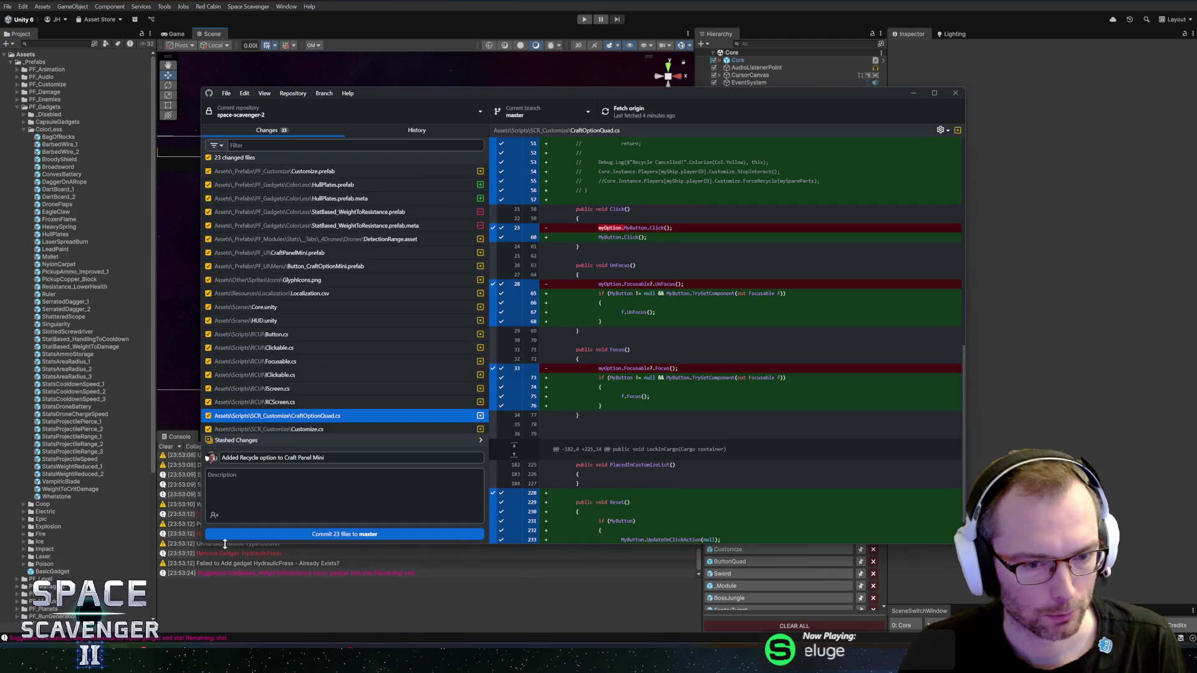
key(Tab)
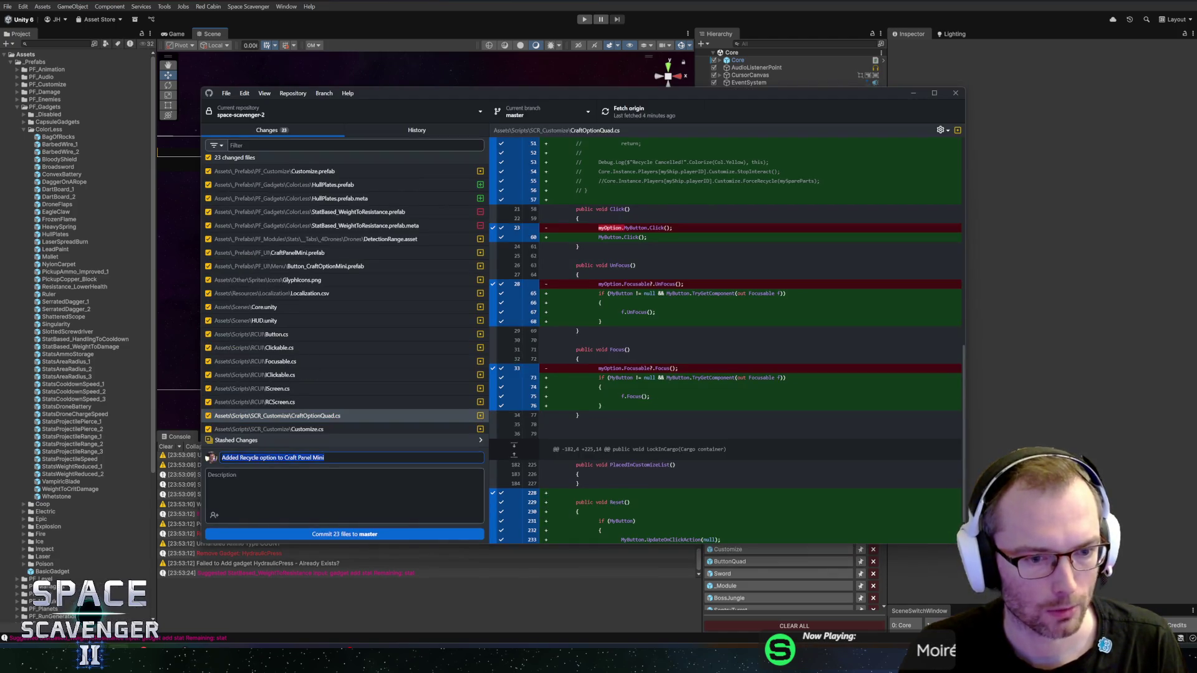
click(339, 534)
click(642, 120)
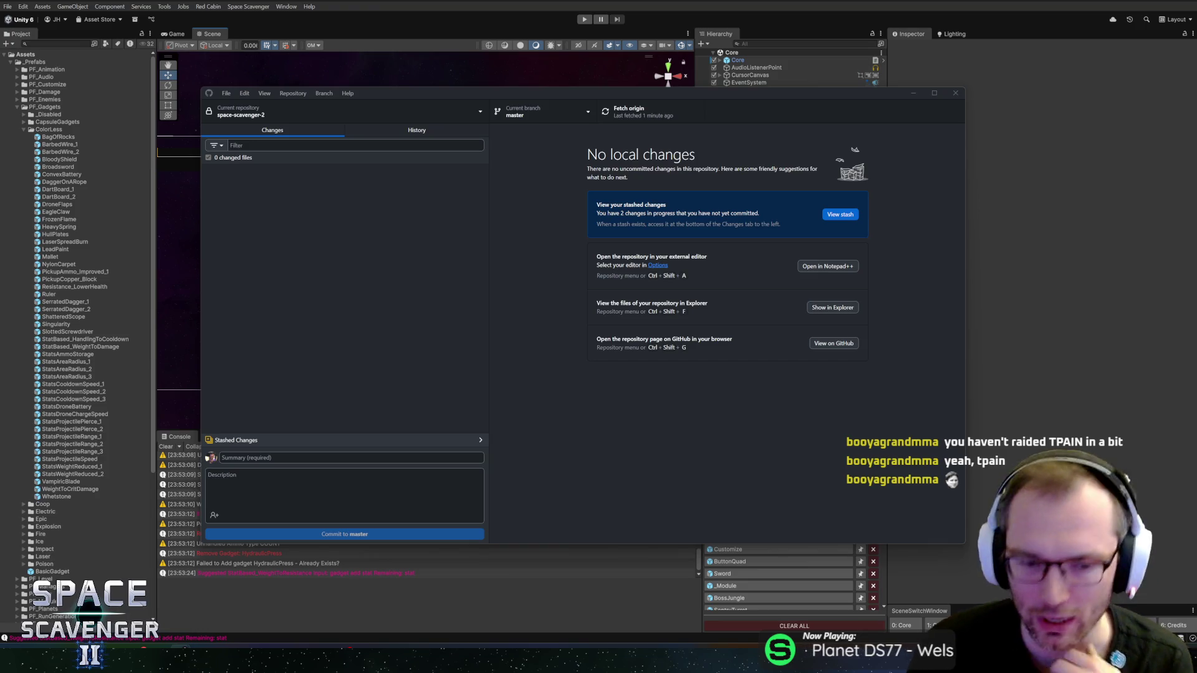
drag(590, 93, 528, 92)
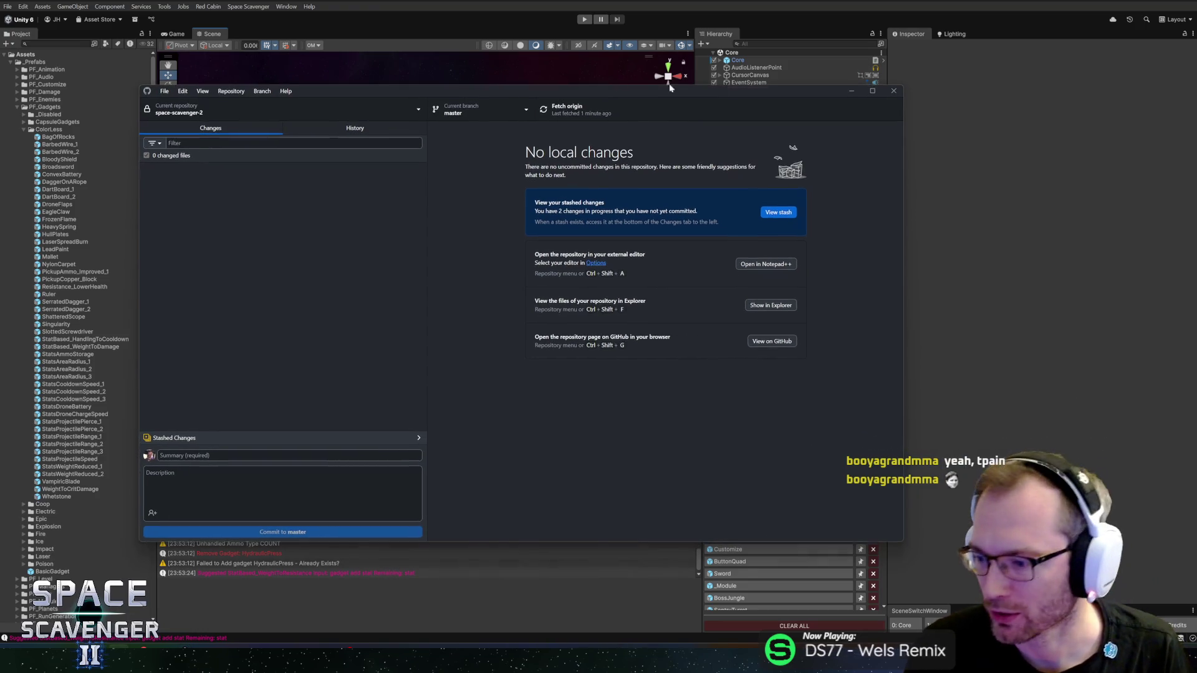